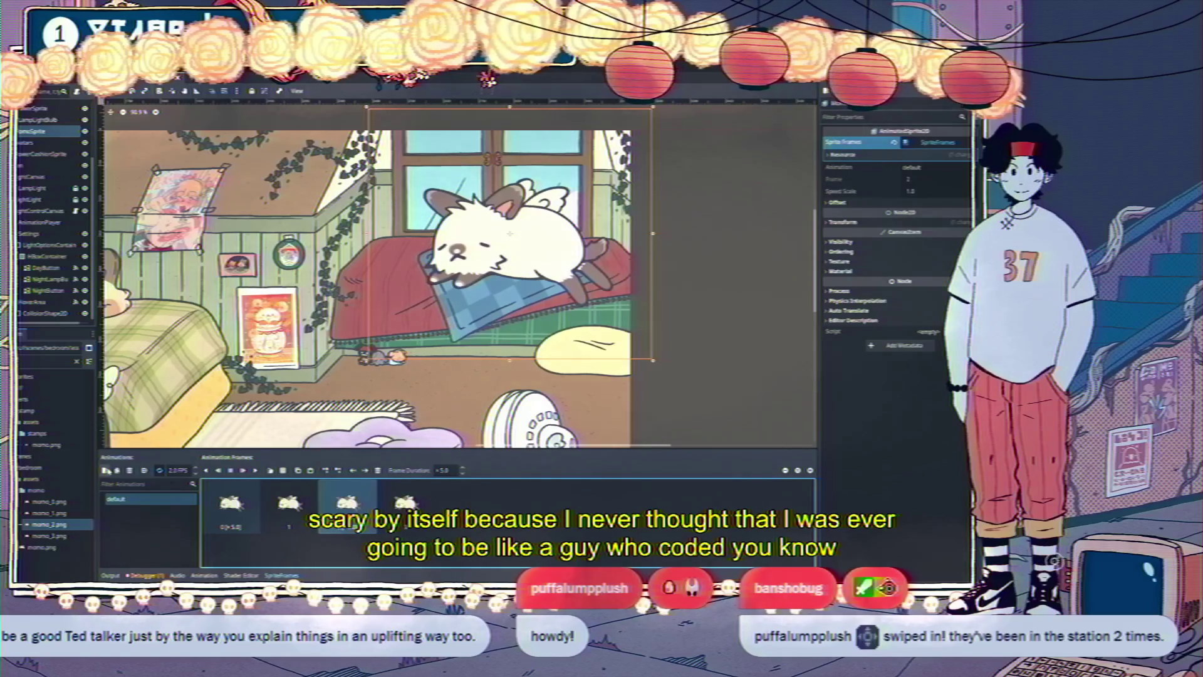
# Add an ear_twitch animation to Momo's sprite frames holding a single momo_3.png frame
pyautogui.click(105, 470)
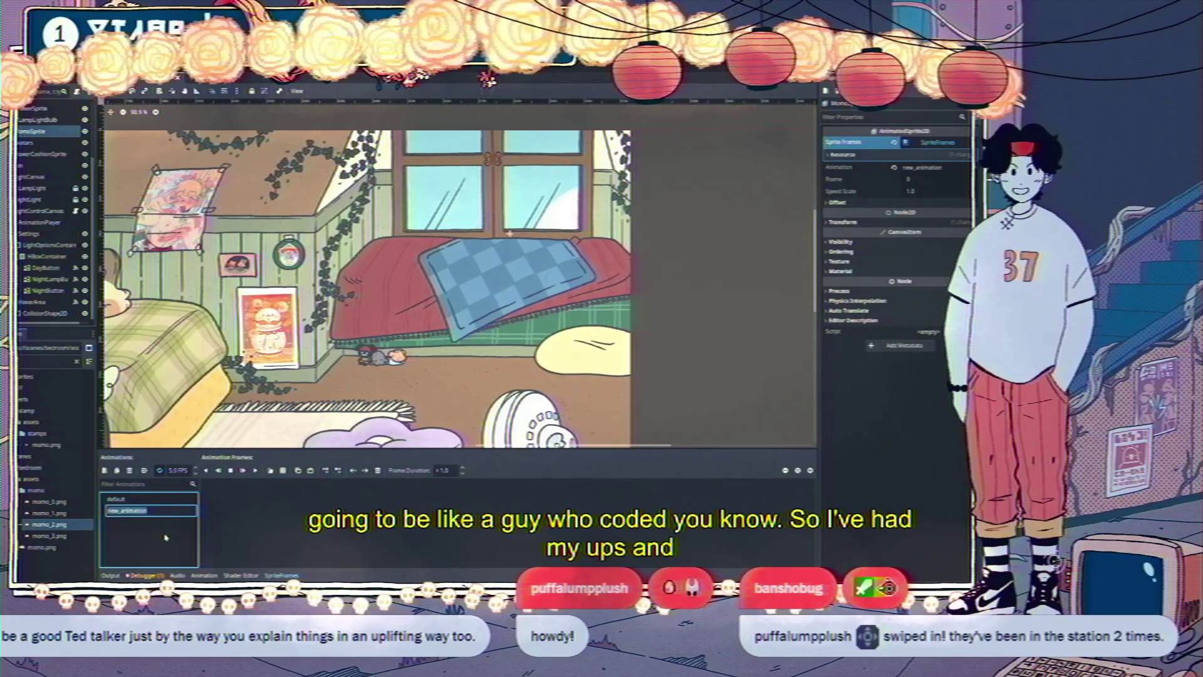
pyautogui.write('ear_twitch')
pyautogui.press('Return')
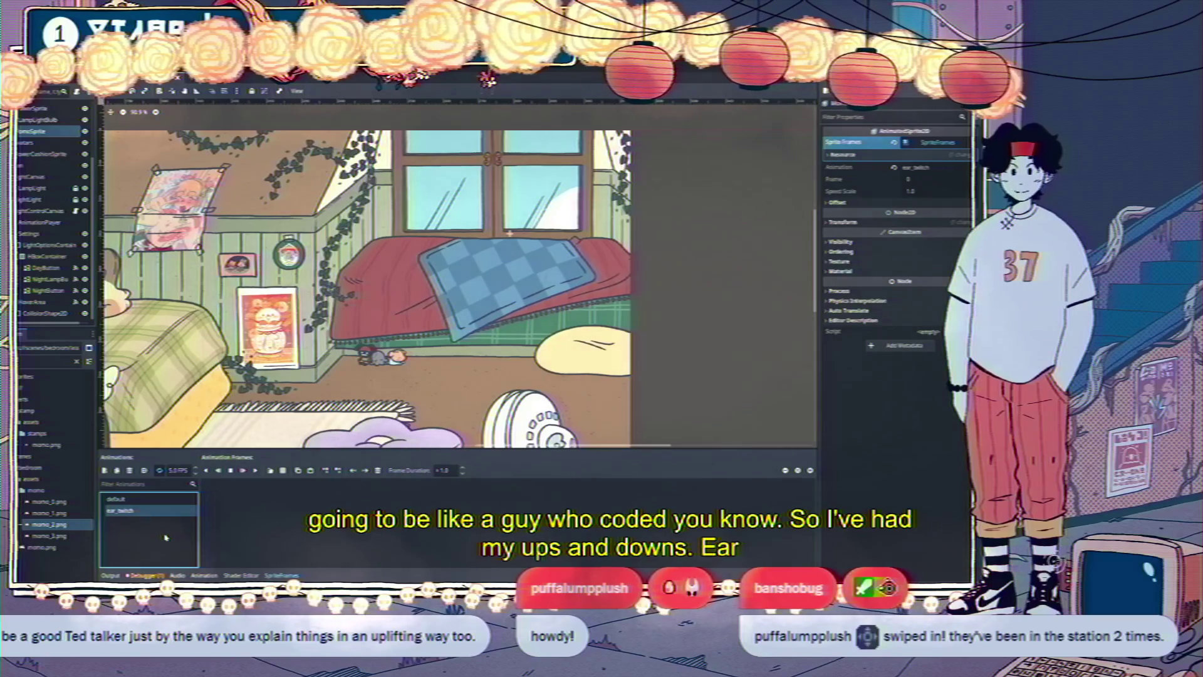
pyautogui.moveTo(44, 535); pyautogui.dragTo(230, 520)
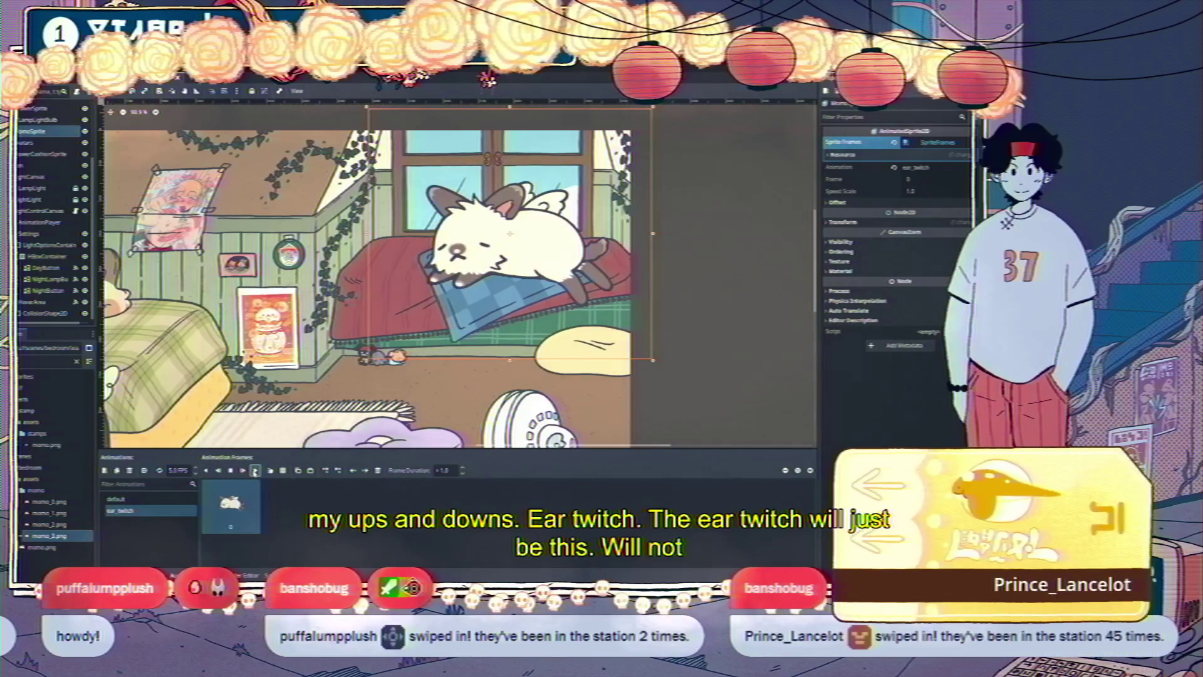
# Switch back to the default animation and play it to preview Momo
pyautogui.click(116, 498)
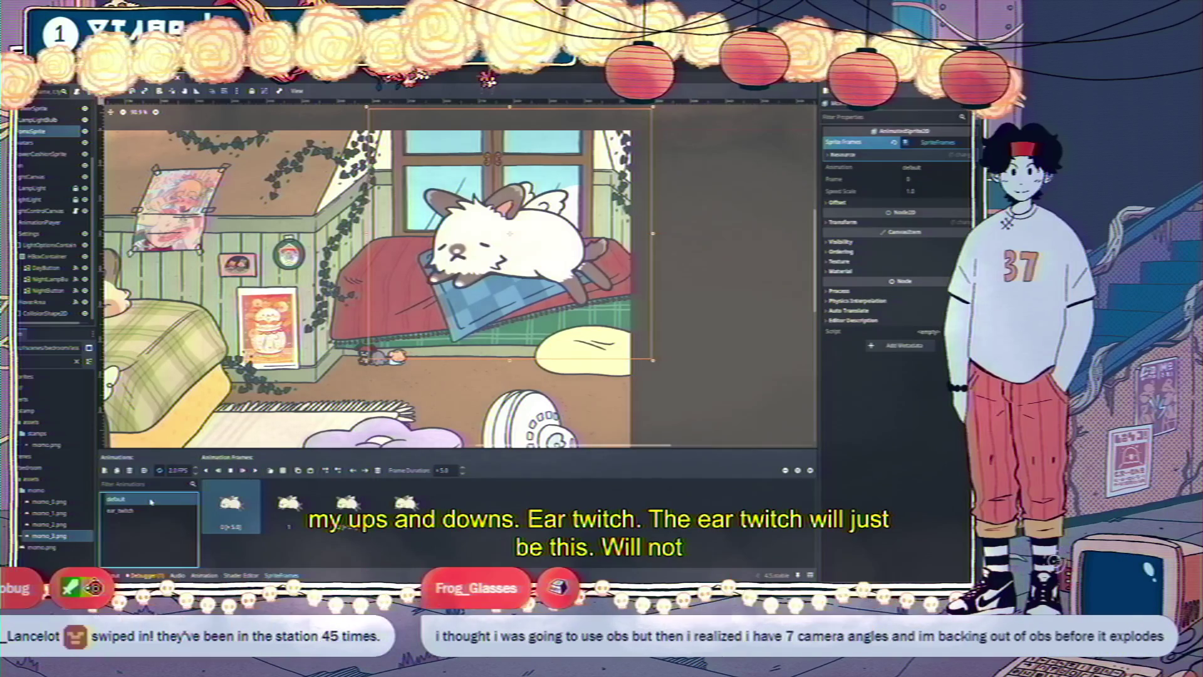
pyautogui.click(254, 471)
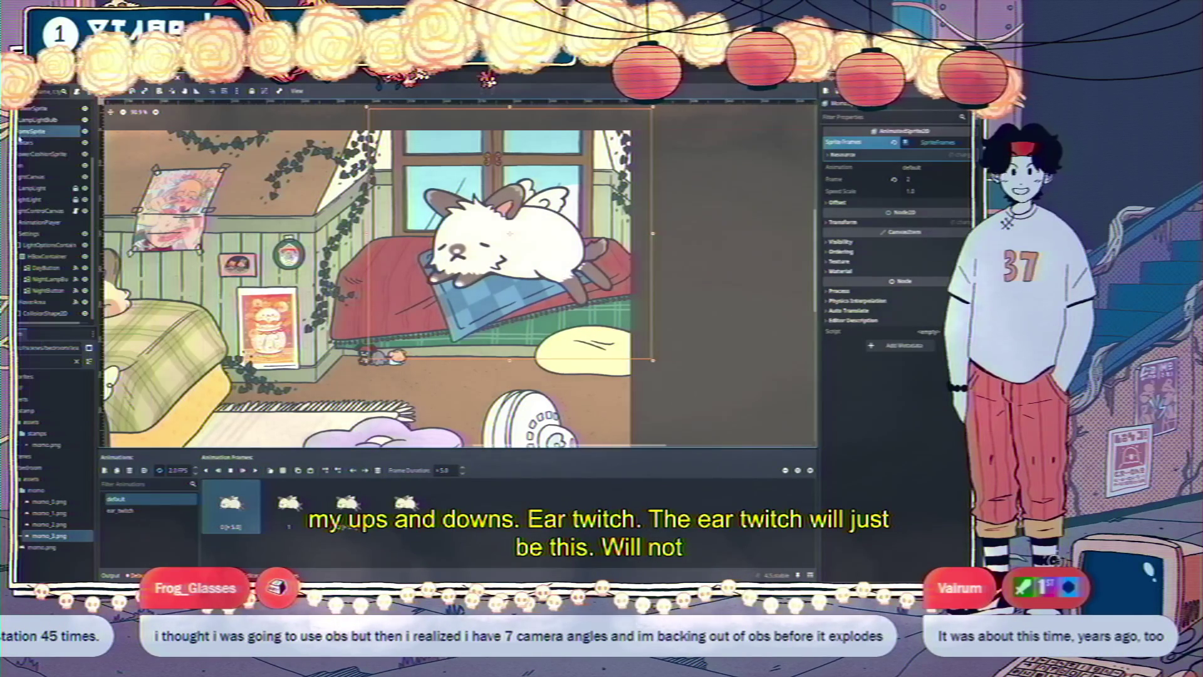
pyautogui.scroll(3, 50, 138)
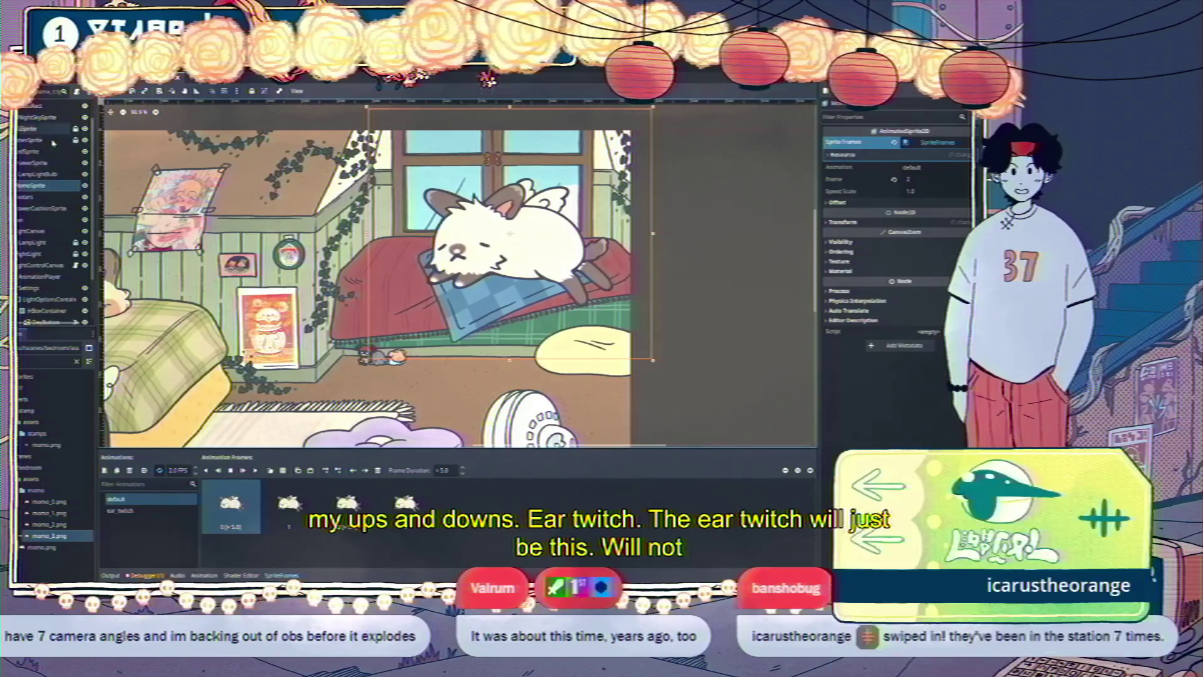
# Create a Node2D in the bedroom scene and move it just above MomoSprite
pyautogui.hotkey('ctrl', 'a')
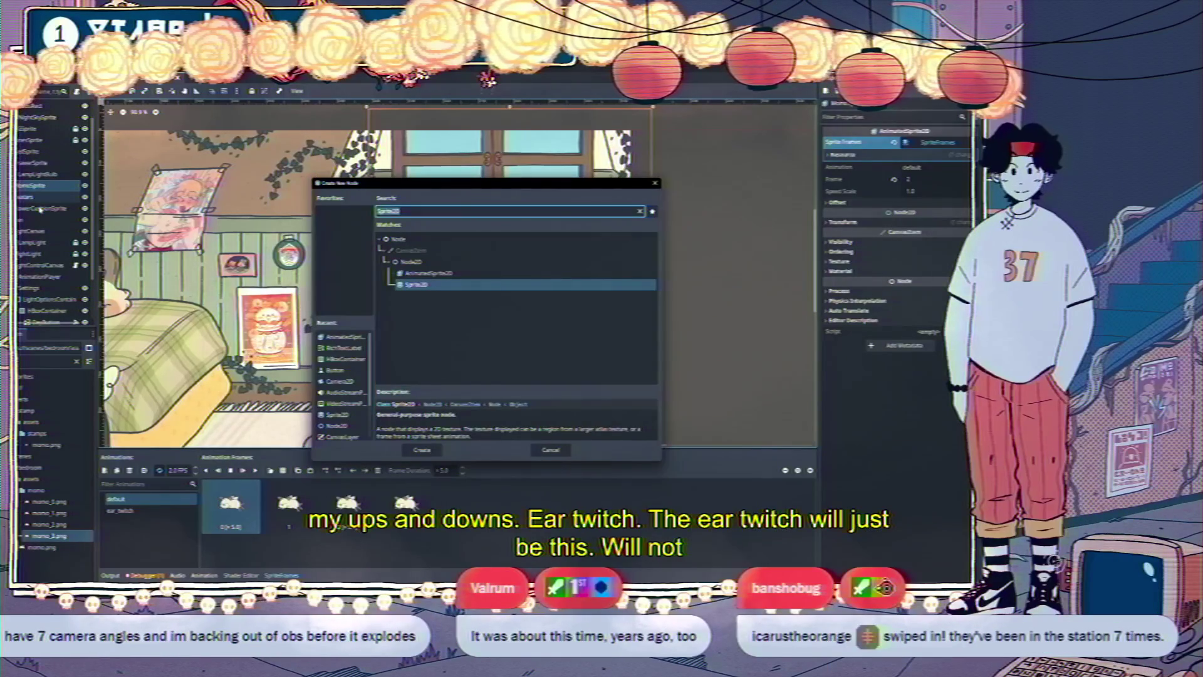
pyautogui.write('mono')
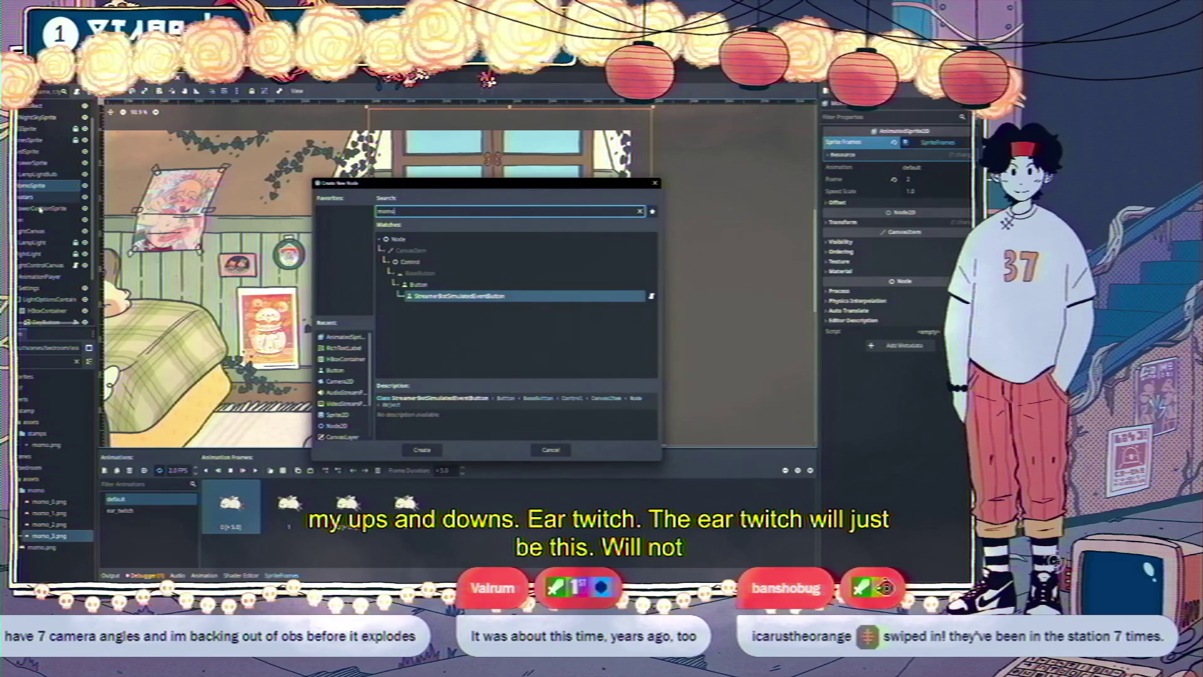
pyautogui.press('BackSpace')
pyautogui.write('node2d')
pyautogui.press('Return')
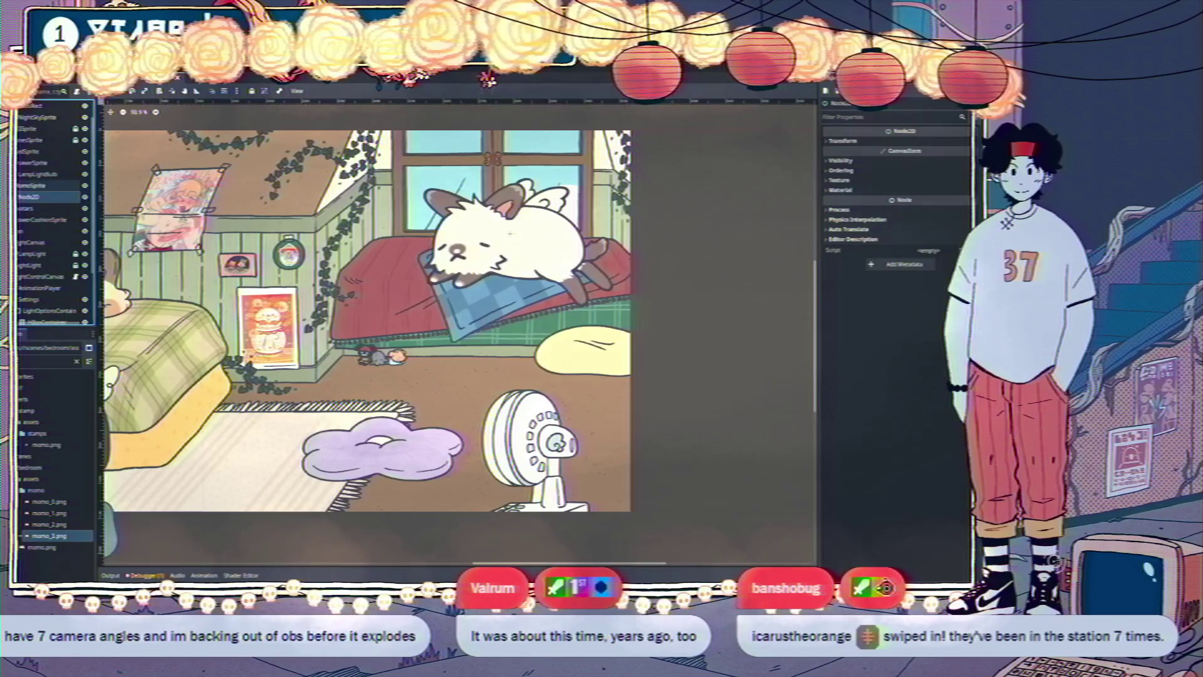
pyautogui.moveTo(28, 197); pyautogui.dragTo(28, 181)
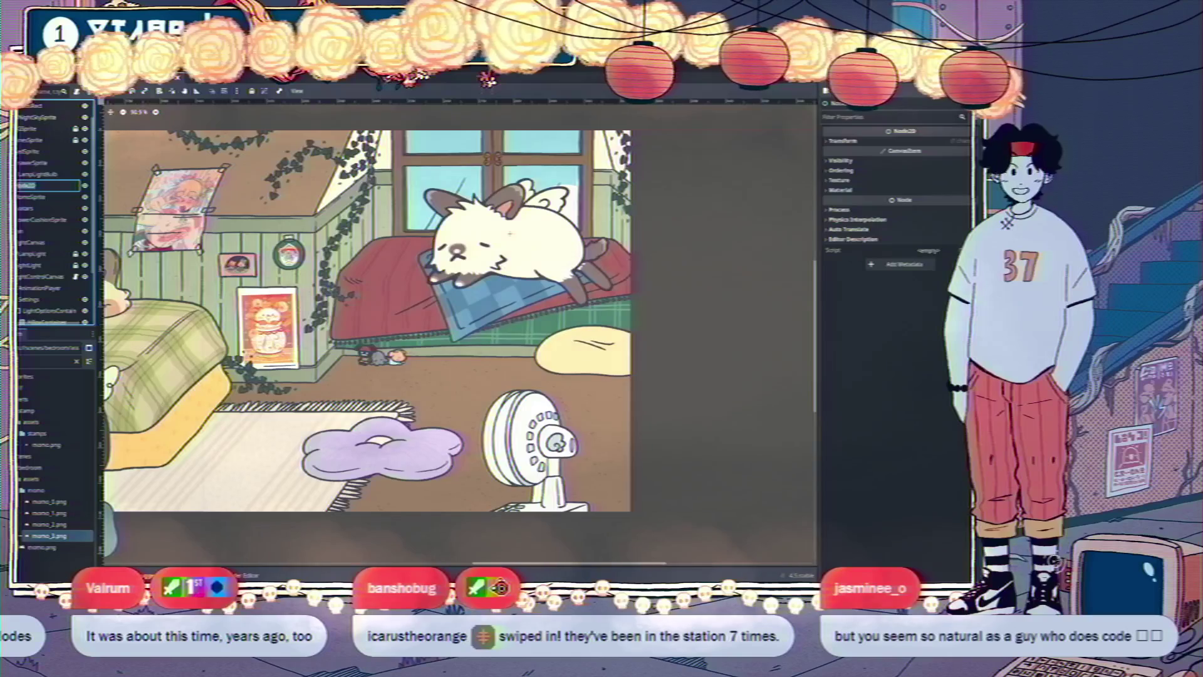
# Compare the transforms of MomoSprite and the new node, then reposition both in the room
pyautogui.click(22, 198)
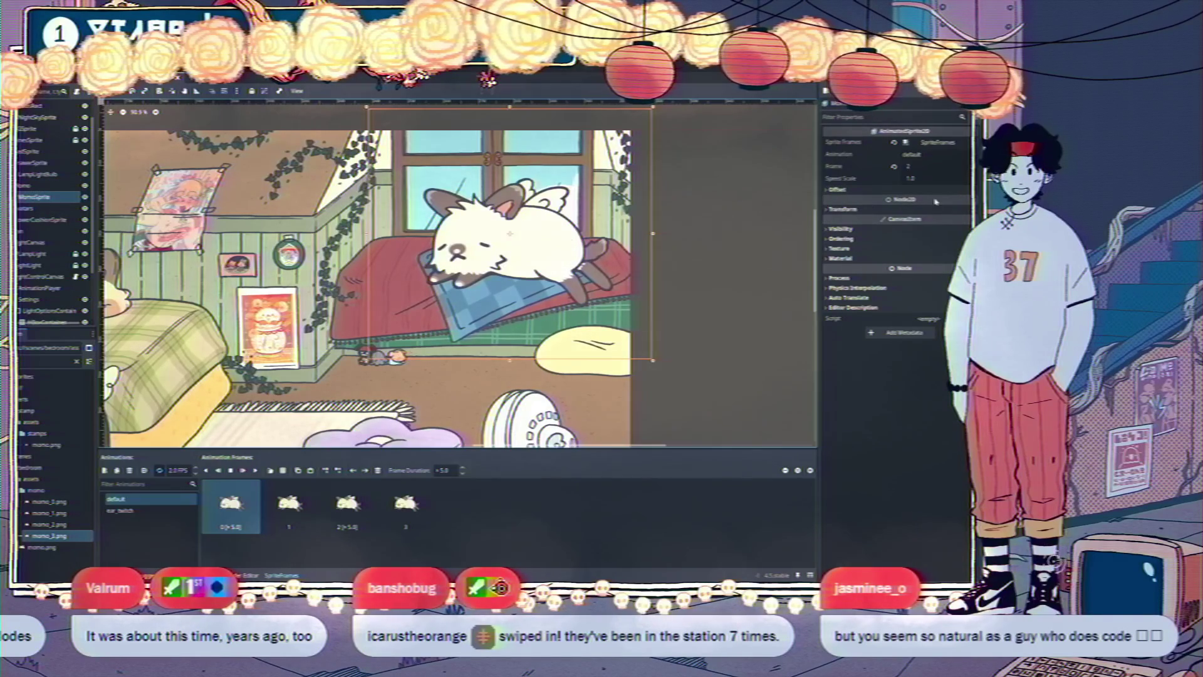
pyautogui.click(859, 210)
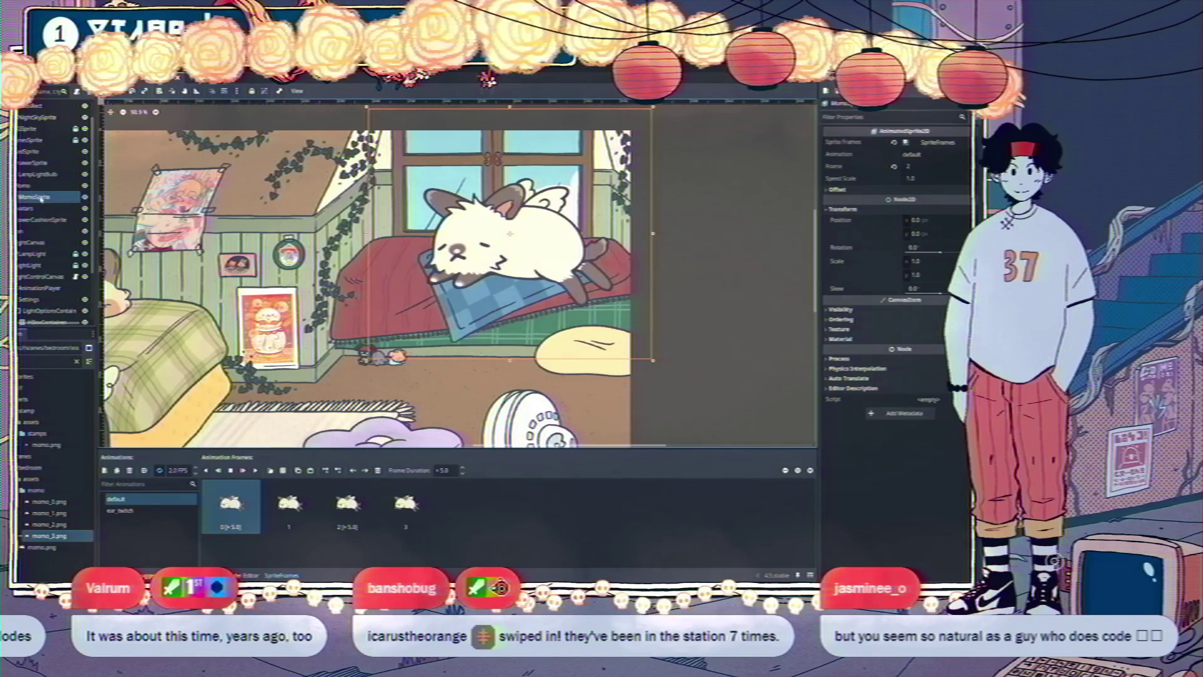
pyautogui.click(39, 187)
pyautogui.click(843, 141)
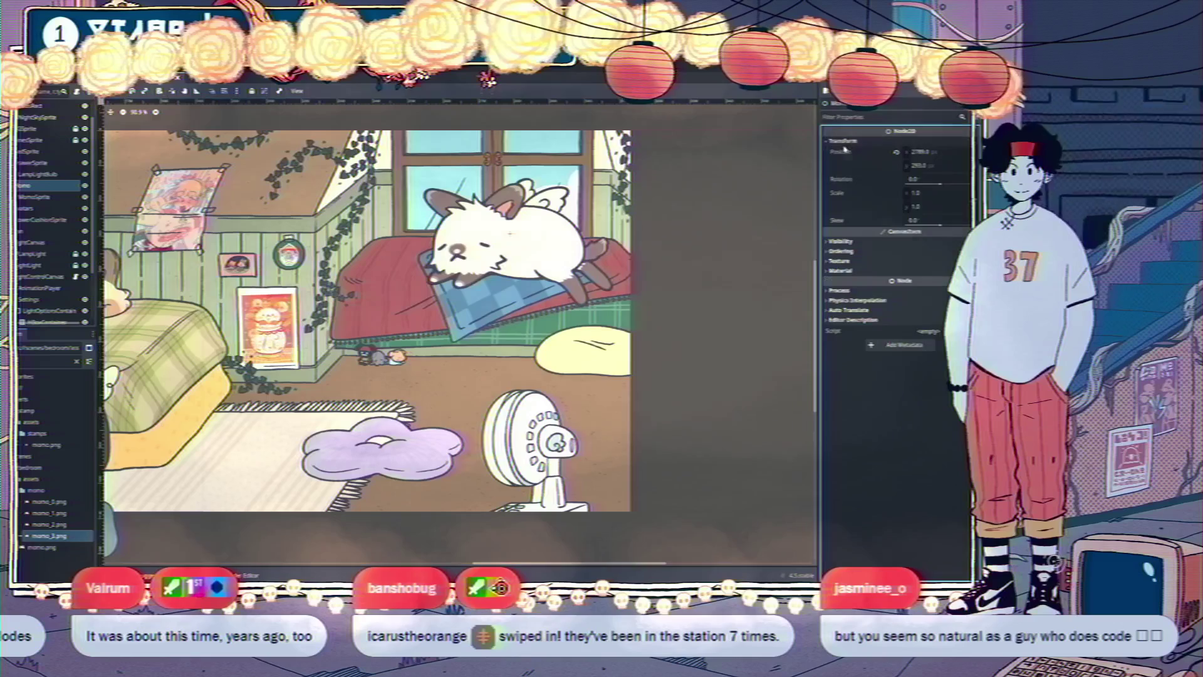
pyautogui.moveTo(667, 187); pyautogui.dragTo(742, 213)
pyautogui.moveTo(570, 231); pyautogui.dragTo(592, 260)
pyautogui.click(592, 260)
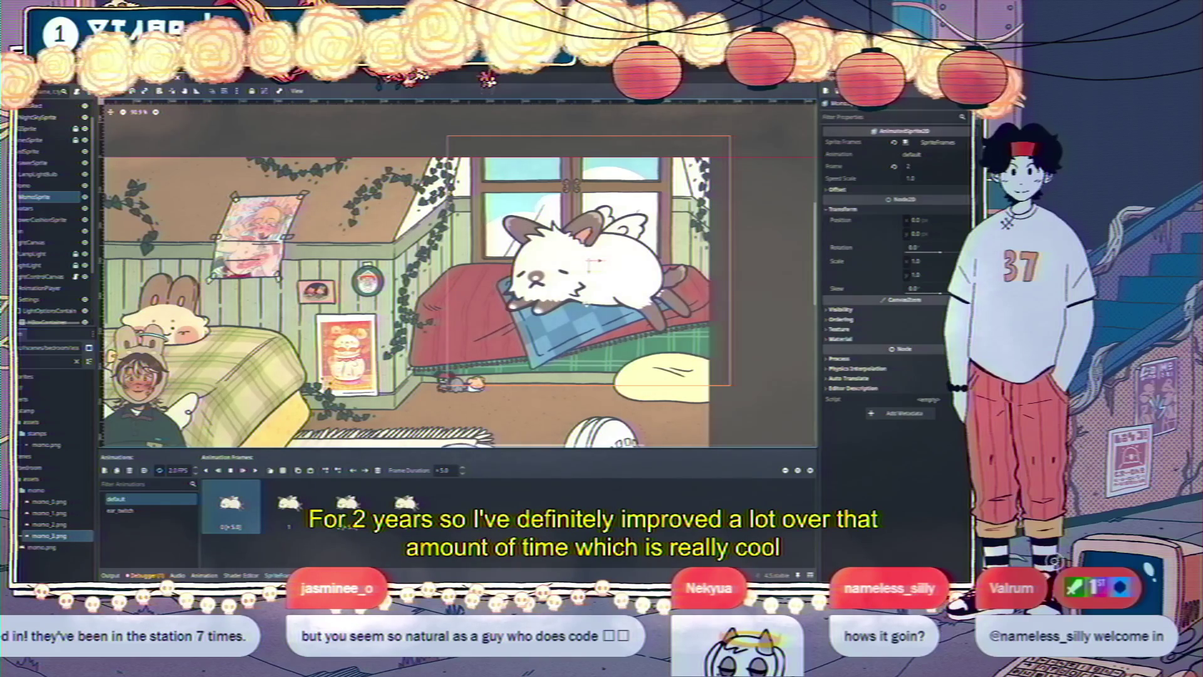
# Drag the MomoSprite scale handle inward until its scale is about 0.344
pyautogui.moveTo(730, 386); pyautogui.dragTo(613, 288)
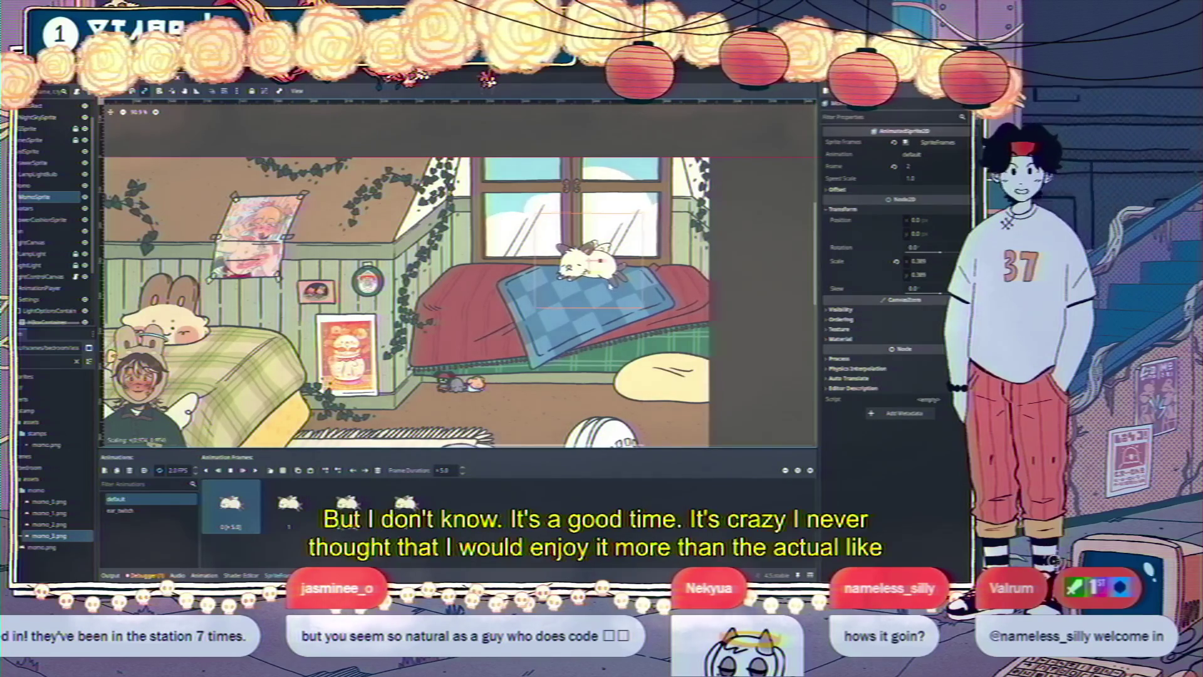
pyautogui.moveTo(614, 289); pyautogui.dragTo(609, 287)
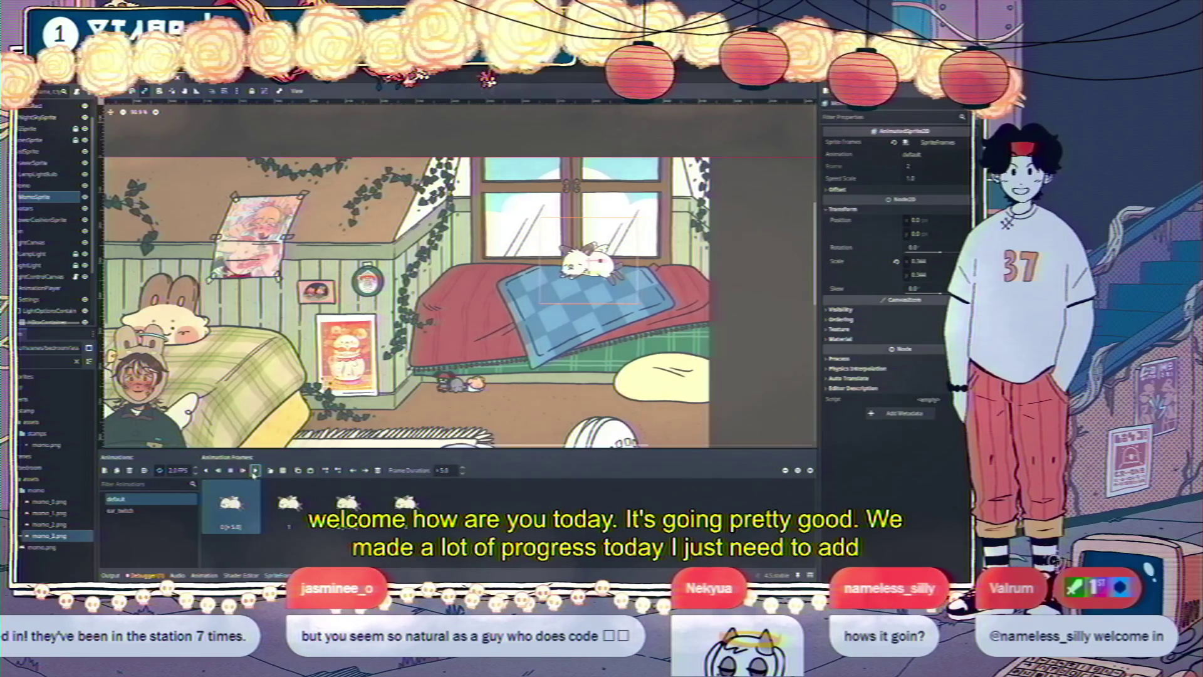
# Start attaching a new script to the Momo node from its context menu
pyautogui.click(28, 186)
pyautogui.rightClick(28, 185)
pyautogui.click(63, 254)
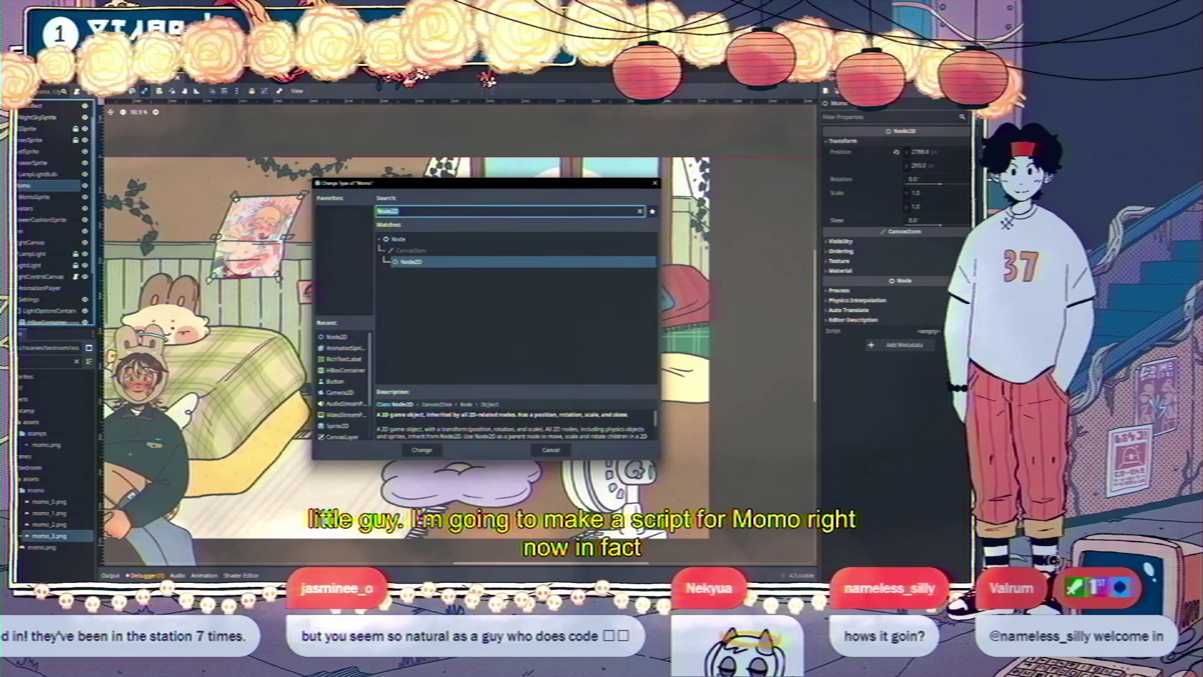
pyautogui.press('Escape')
pyautogui.rightClick(42, 188)
pyautogui.click(79, 281)
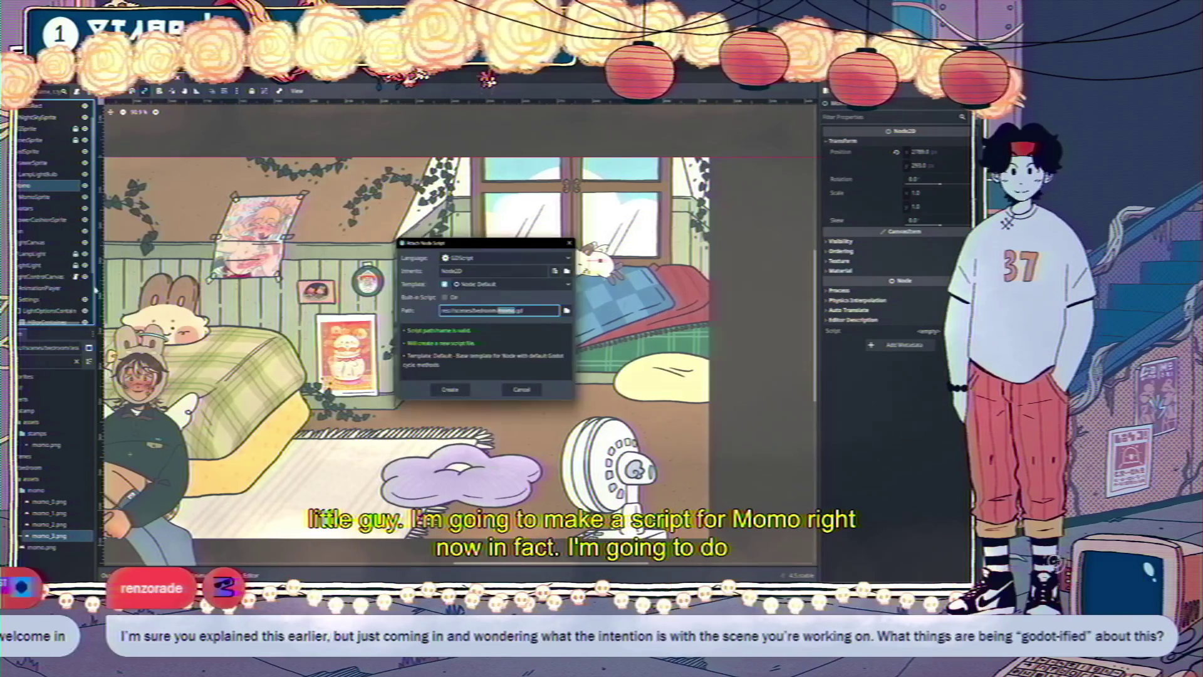
# Create a momo folder inside objects and save momo.gd there
pyautogui.click(569, 311)
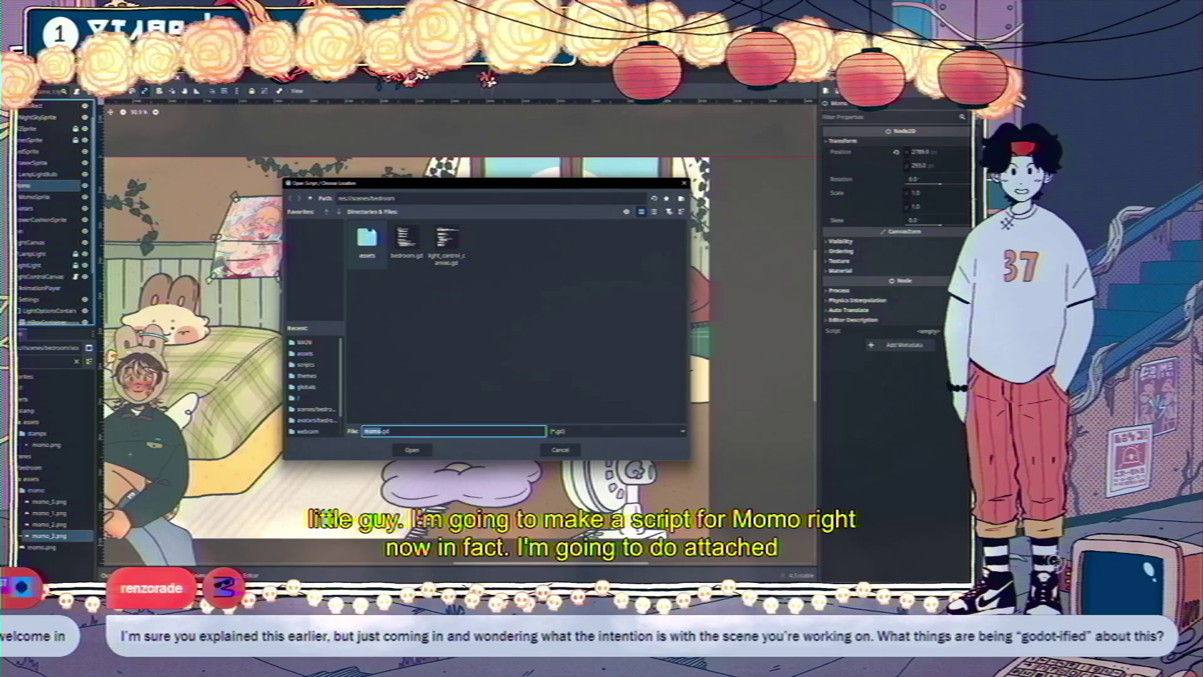
pyautogui.click(309, 198)
pyautogui.click(310, 198)
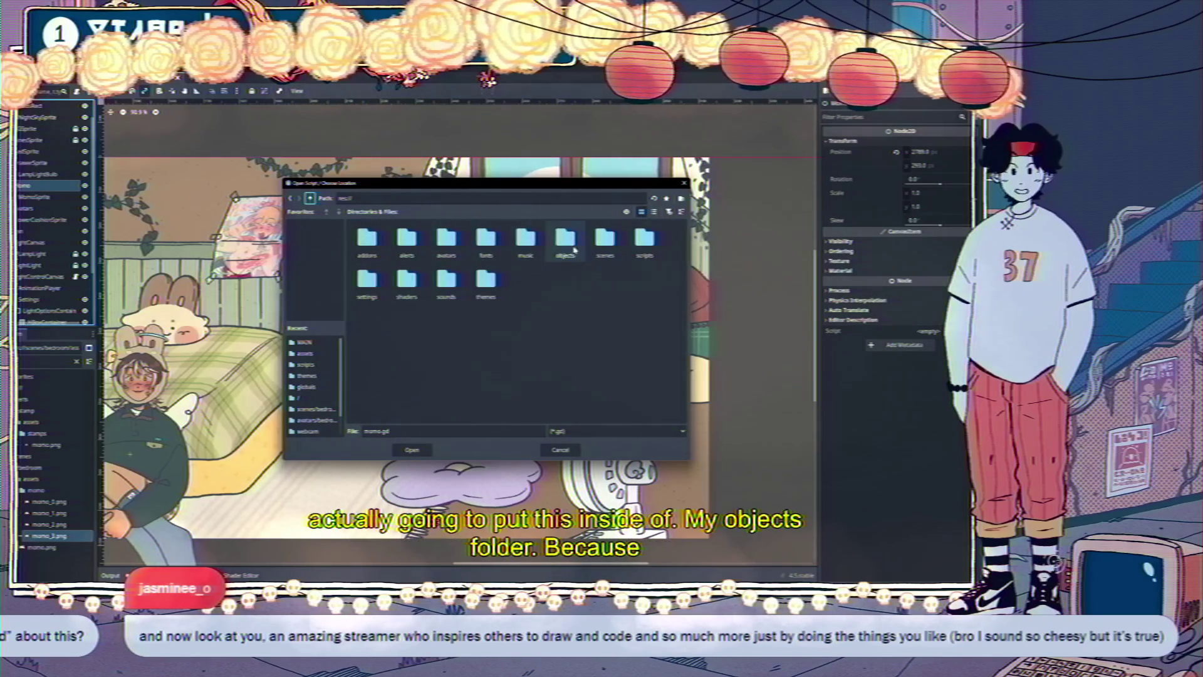
pyautogui.doubleClick(576, 252)
pyautogui.rightClick(457, 274)
pyautogui.click(465, 277)
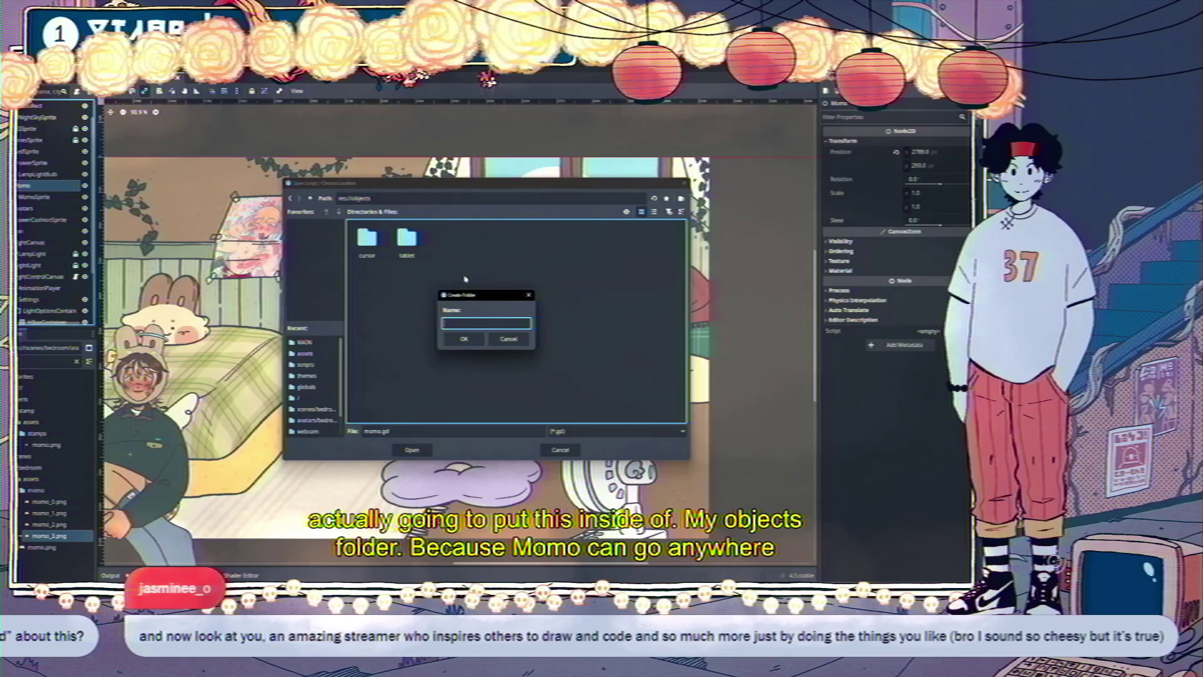
pyautogui.write('momo')
pyautogui.press('Return')
pyautogui.click(366, 431)
pyautogui.click(392, 448)
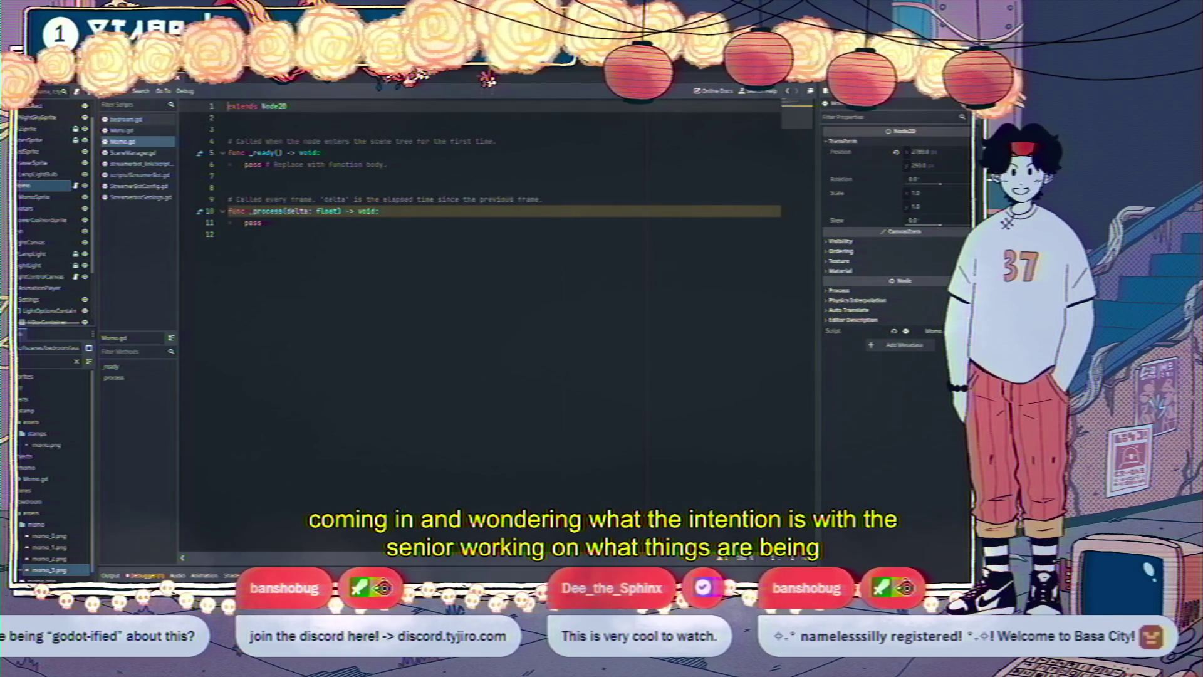
# Review the Momo.gd template code, selecting then deselecting its _ready and _process functions
pyautogui.click(376, 199)
pyautogui.click(376, 234)
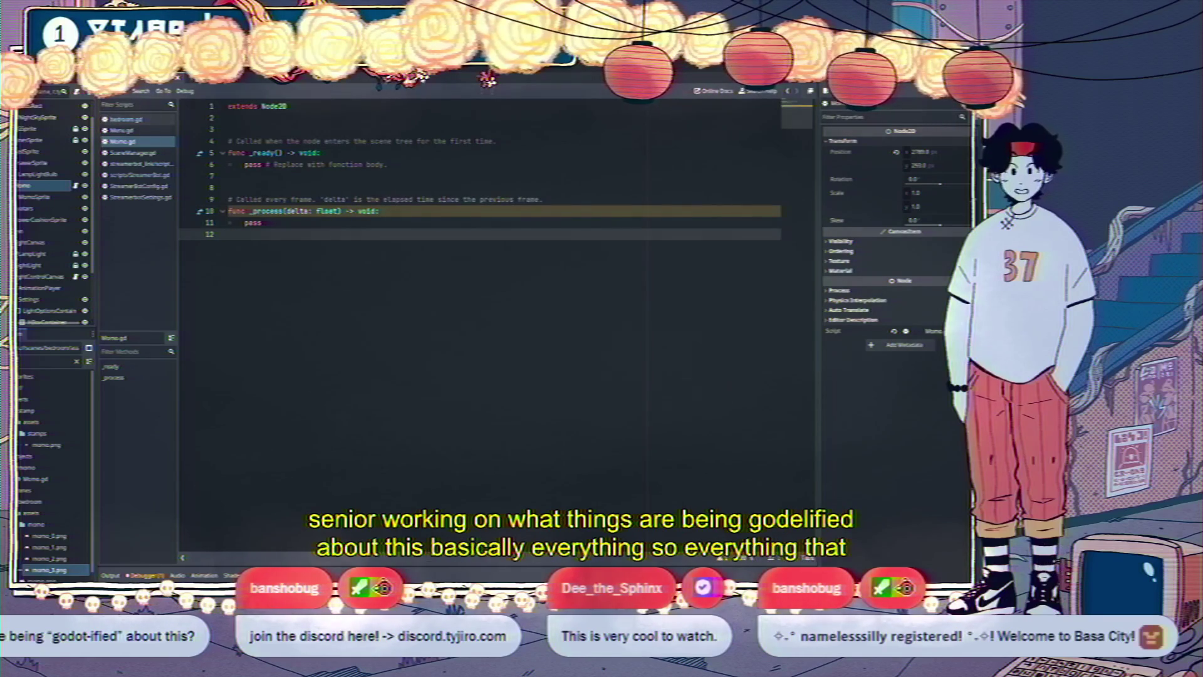
pyautogui.click(229, 188)
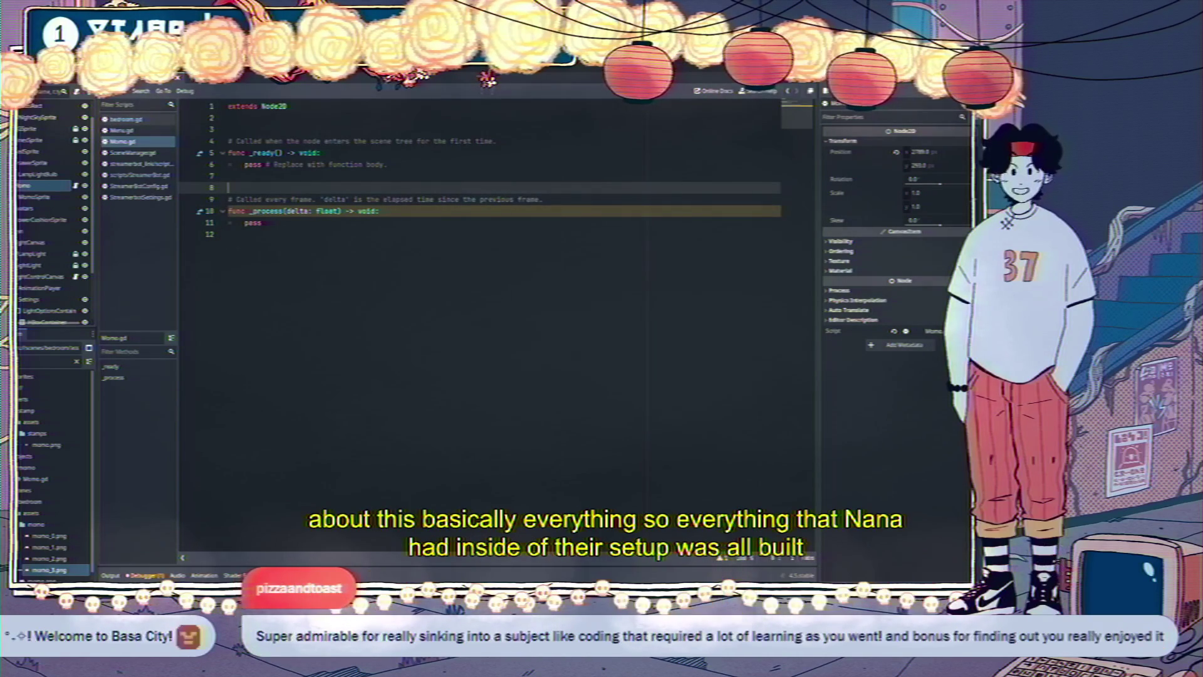
pyautogui.moveTo(229, 234); pyautogui.dragTo(236, 152)
pyautogui.click(238, 188)
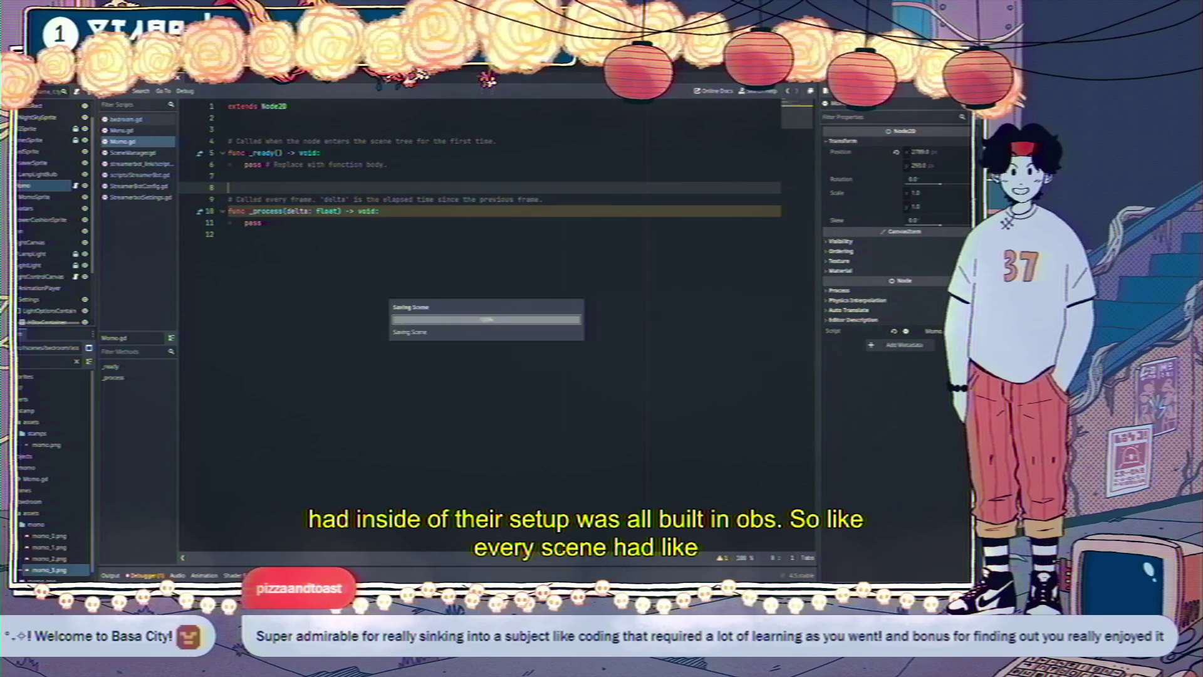
# Save and run the game with F5, close it, then run it again
pyautogui.press('F5')
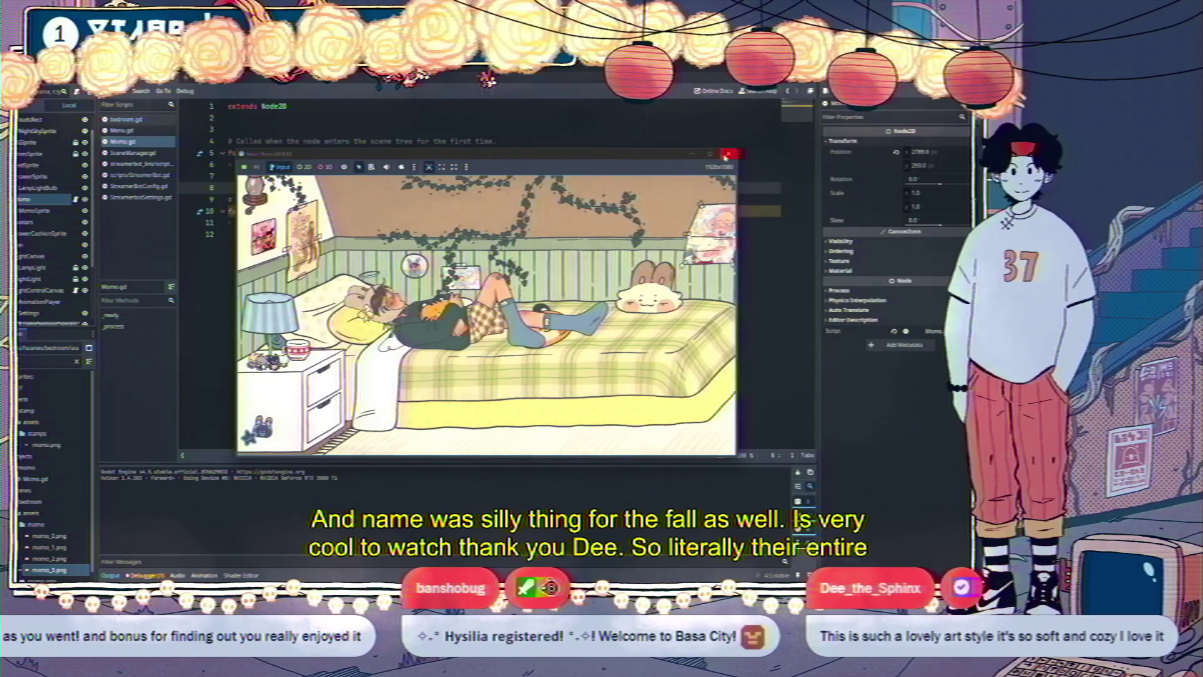
pyautogui.click(728, 153)
pyautogui.press('F5')
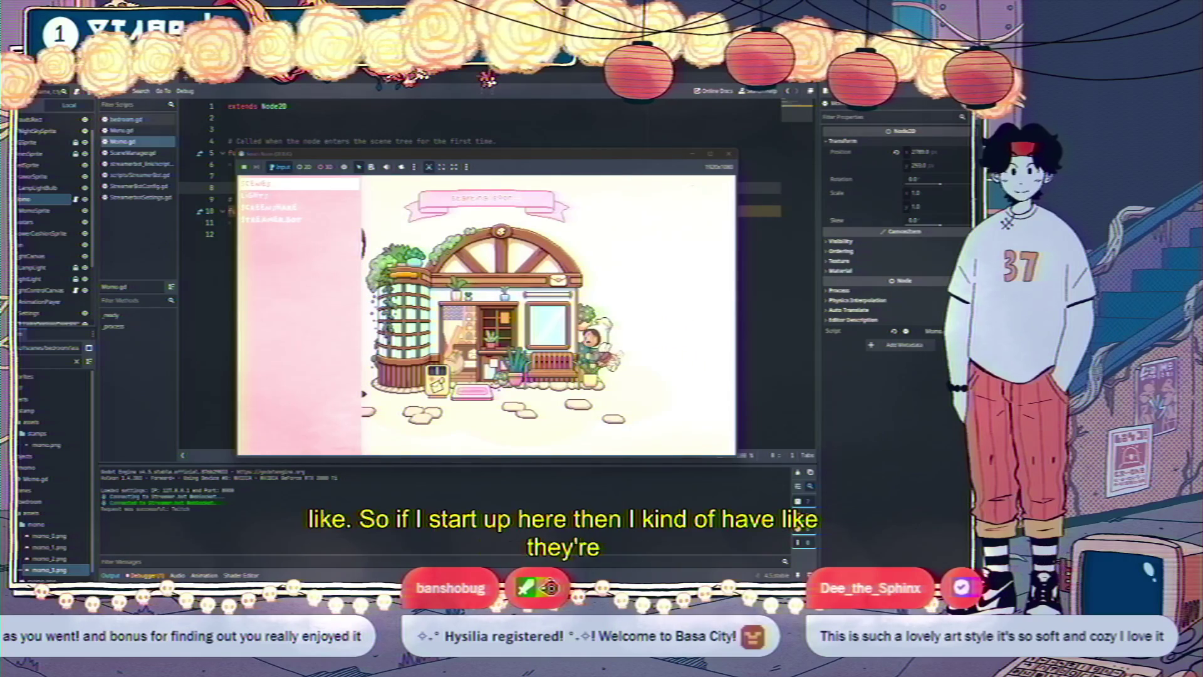
# Switch the running game to the first scene, stop it, and return to Momo.gd
pyautogui.click(299, 184)
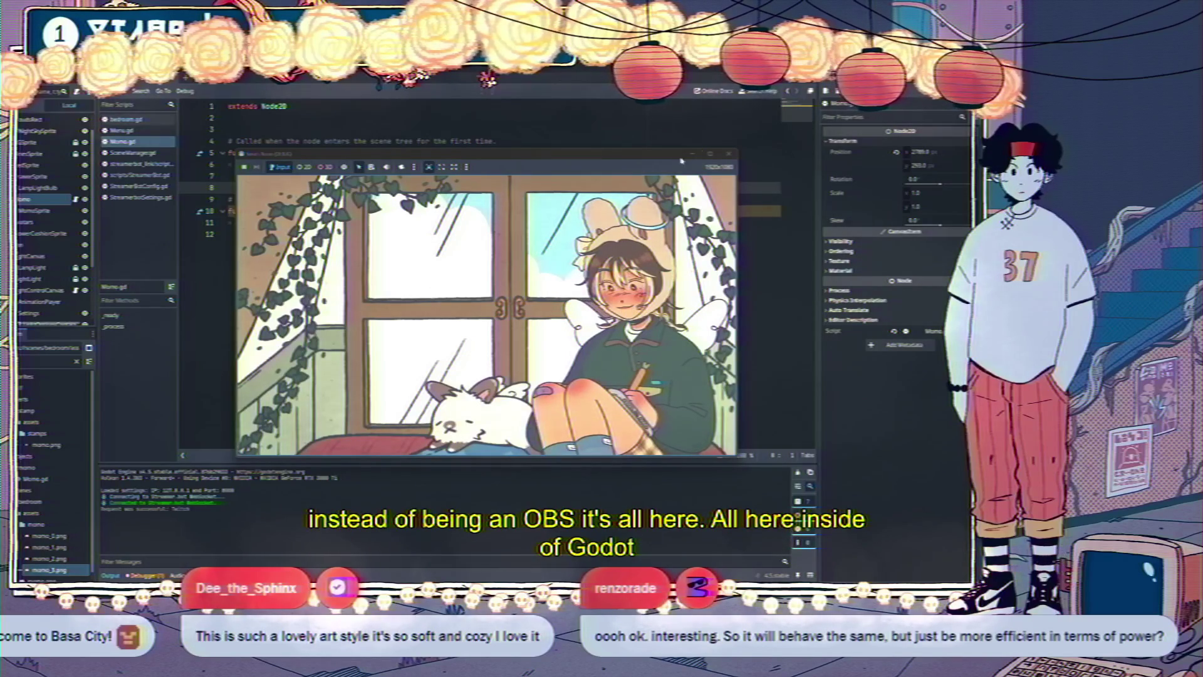
pyautogui.click(728, 154)
pyautogui.click(250, 233)
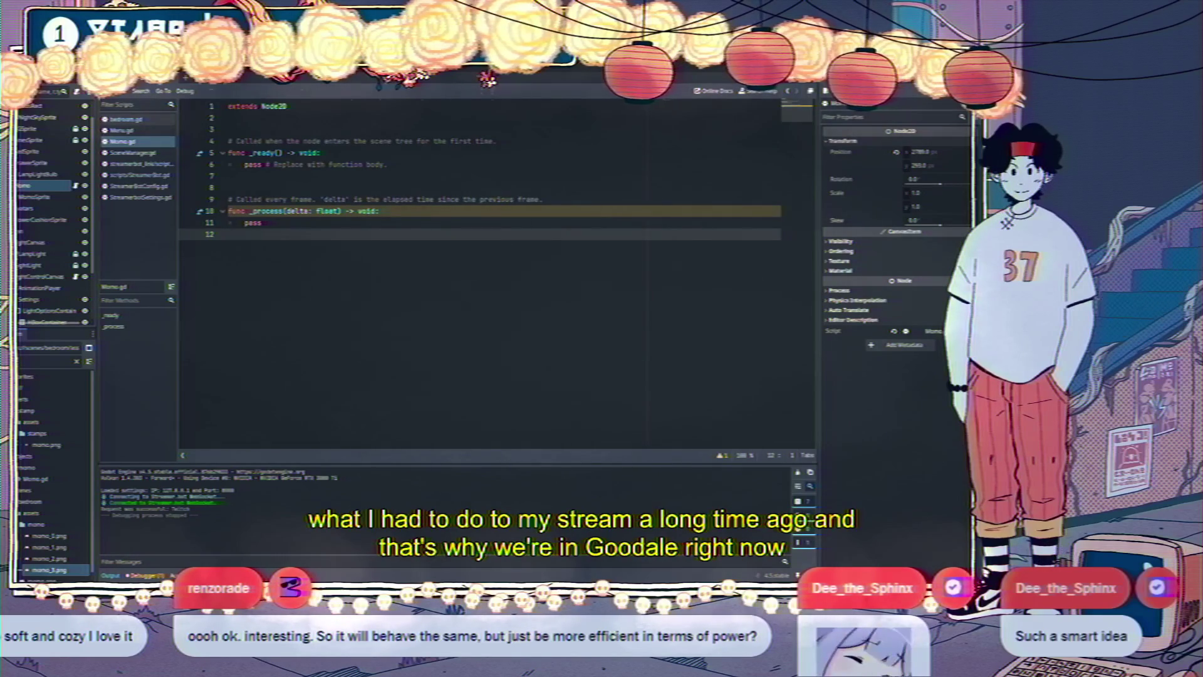
pyautogui.click(487, 78)
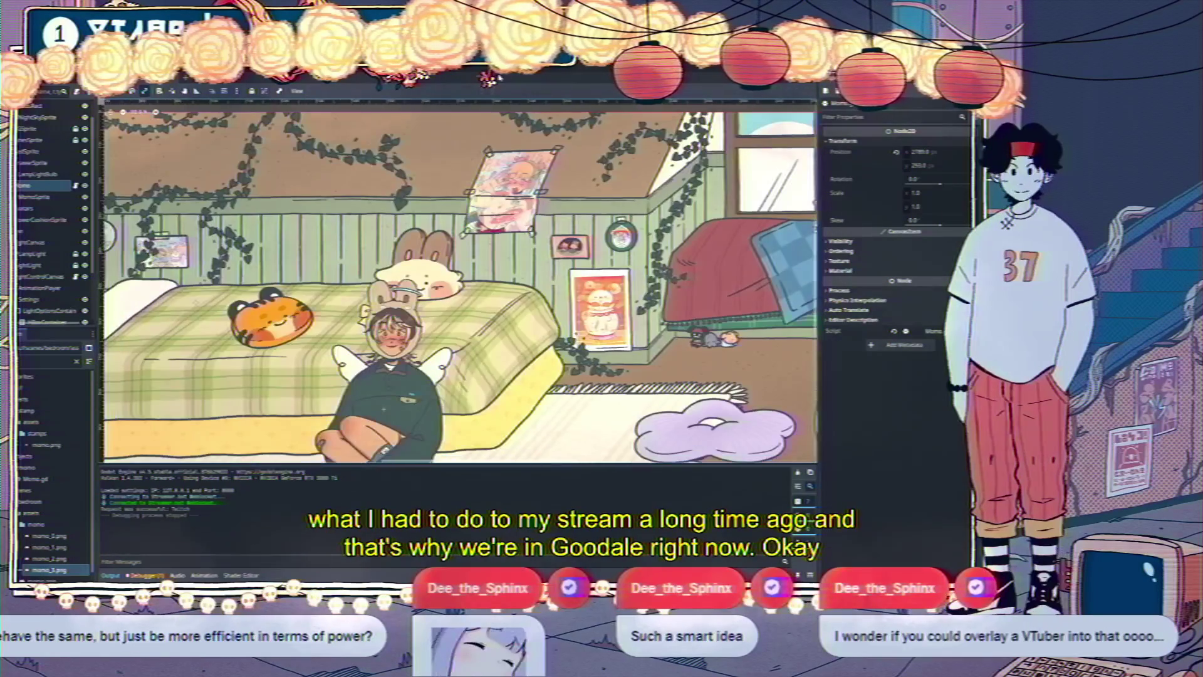
pyautogui.click(487, 79)
pyautogui.hotkey('shift', 'Up')
pyautogui.hotkey('shift', 'Up')
pyautogui.hotkey('shift', 'Up')
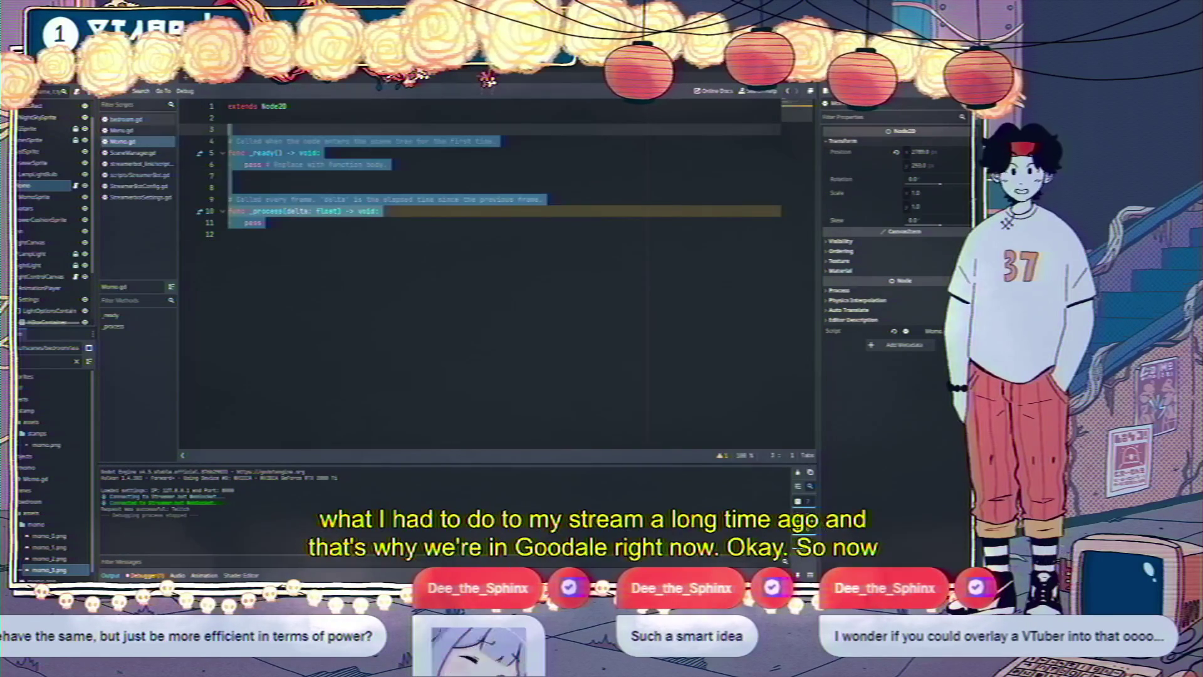
pyautogui.press('Delete')
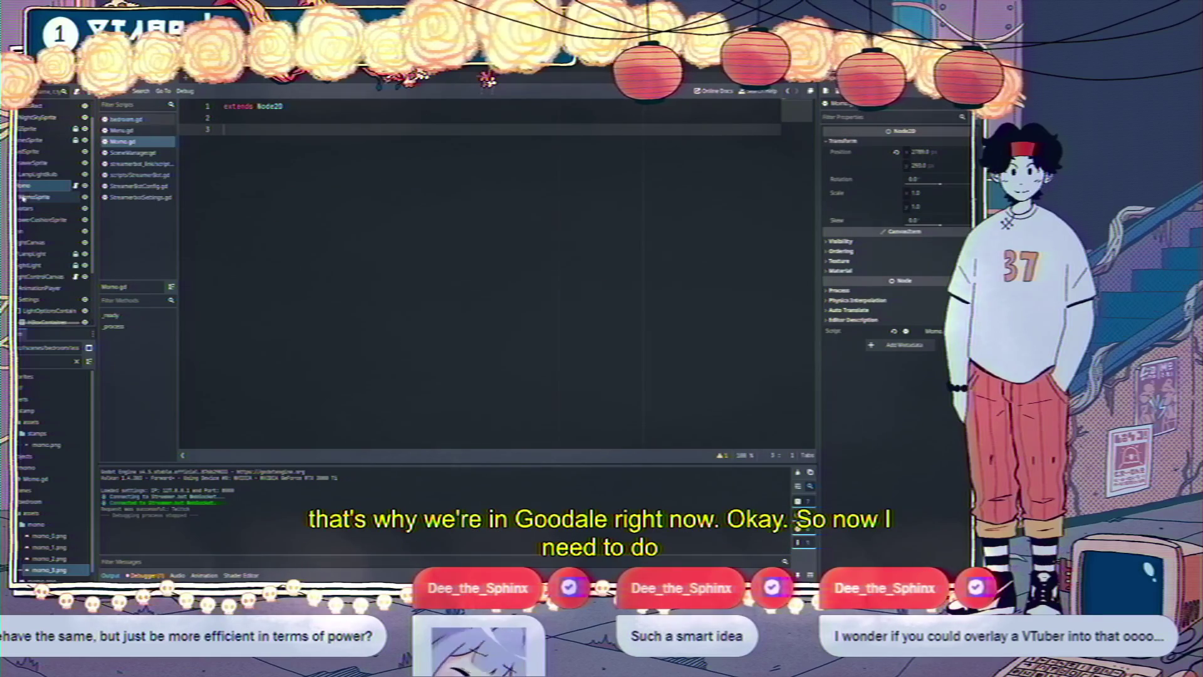
pyautogui.moveTo(37, 196); pyautogui.dragTo(251, 130)
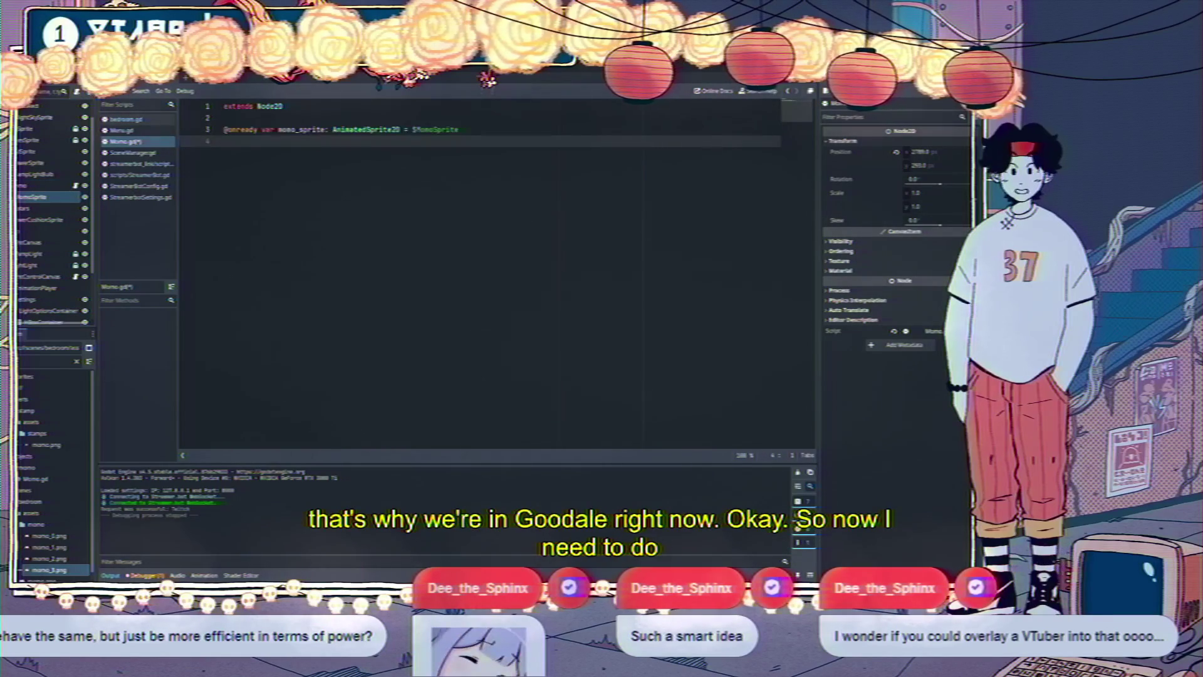
# Declare a twitch_timer Timer variable and a _ready function stub below it
pyautogui.press('Return')
pyautogui.press('Return')
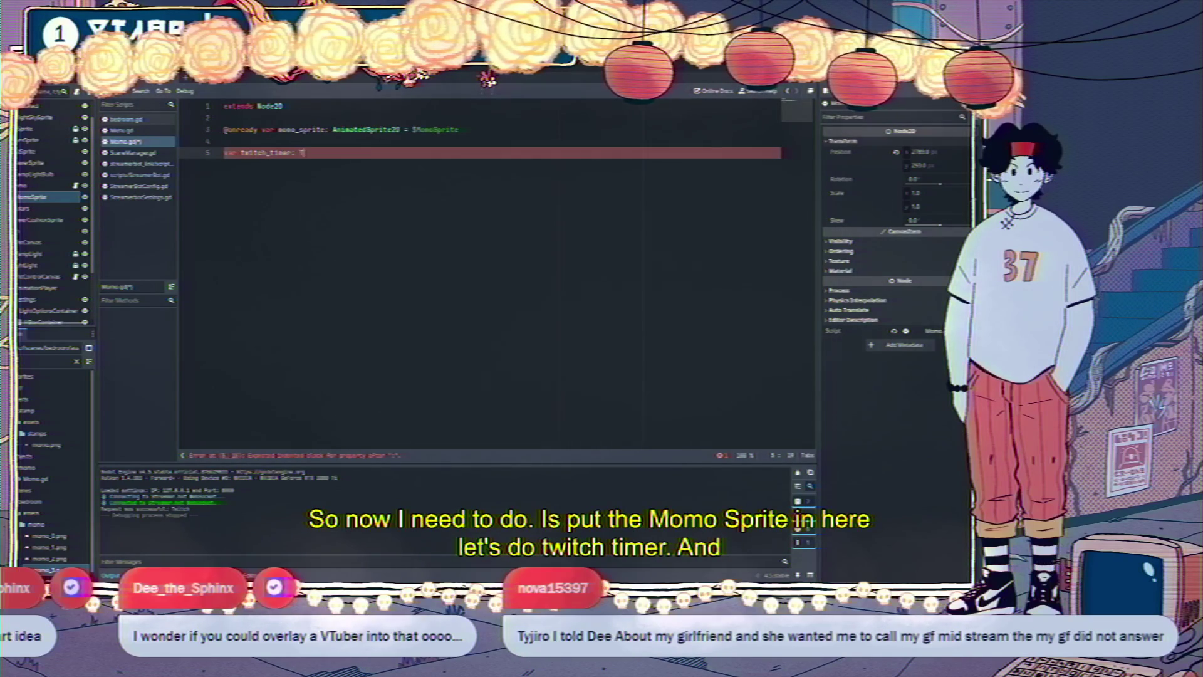
pyautogui.press('Return')
pyautogui.press('Return')
pyautogui.press('Return')
pyautogui.write('func')
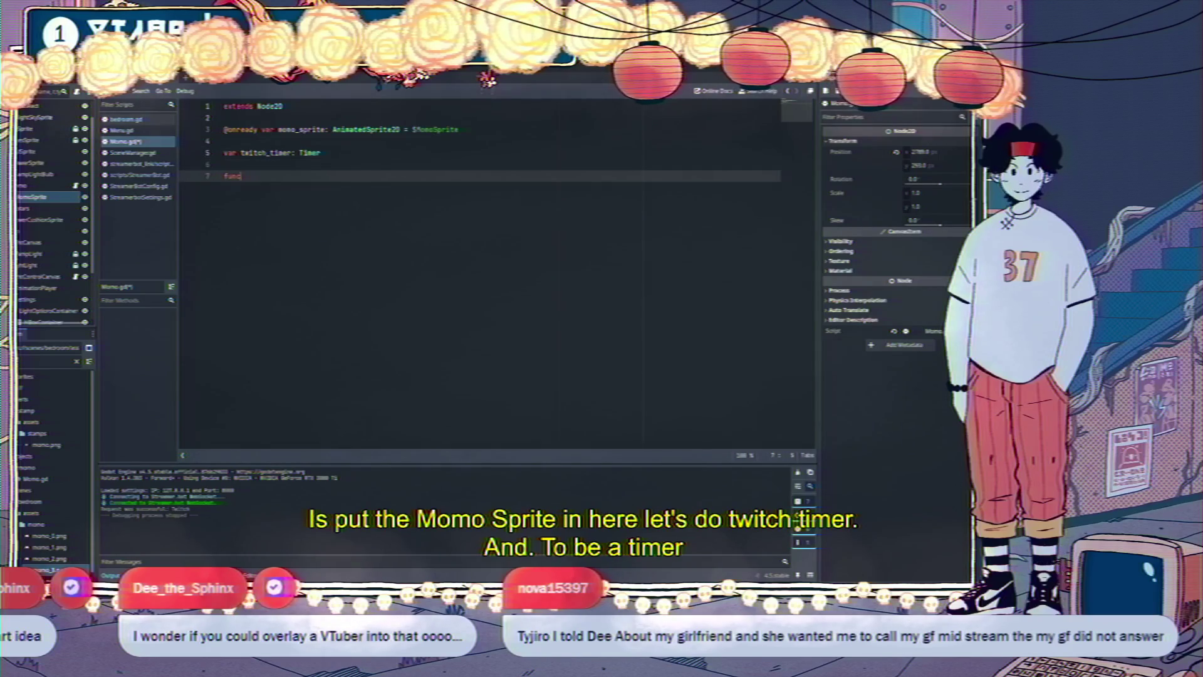
pyautogui.press('Return')
pyautogui.press('Return')
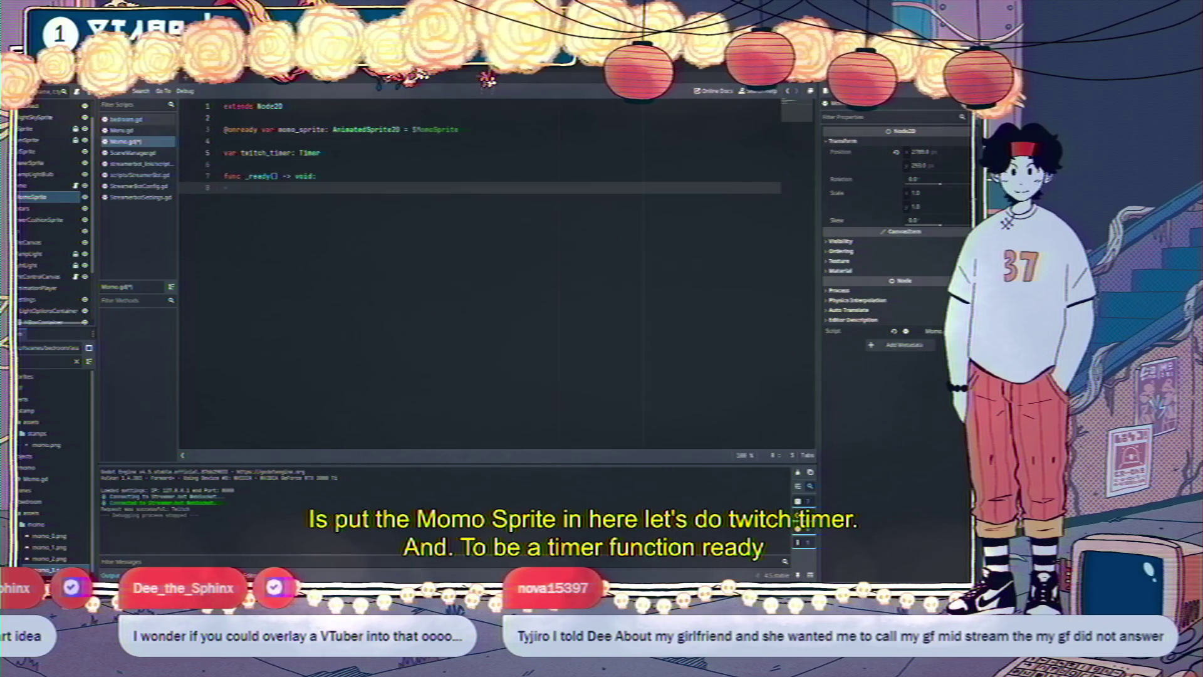
pyautogui.write('twitch_timer')
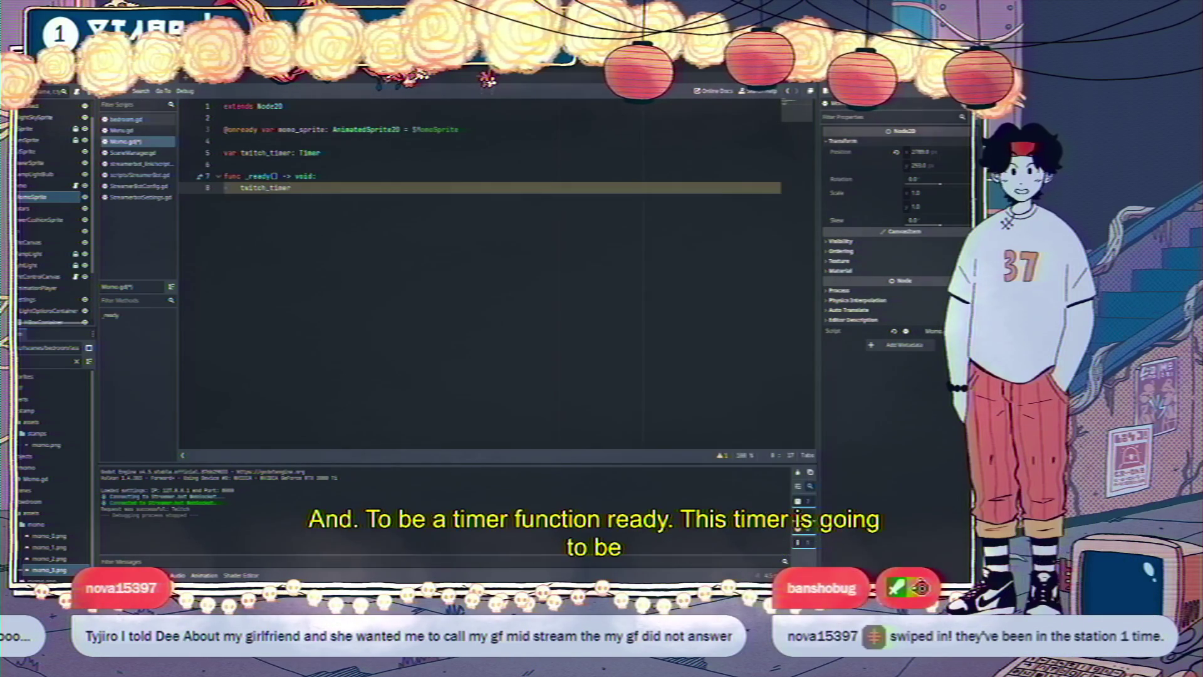
pyautogui.hotkey('shift', 'Up')
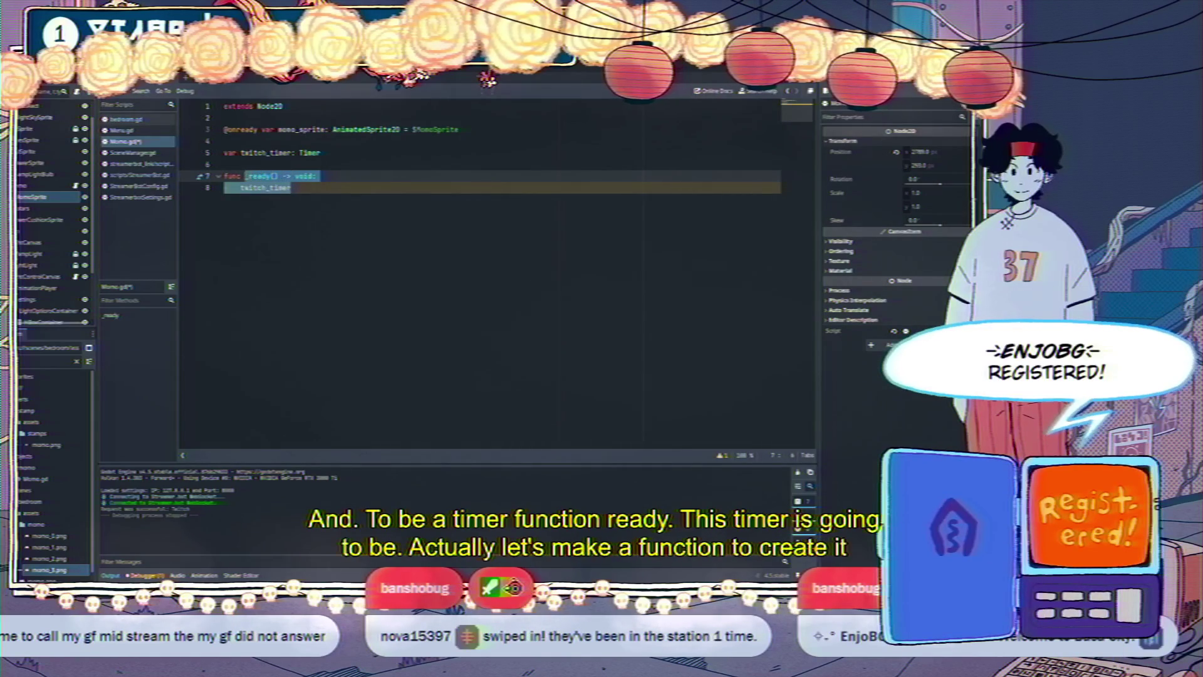
# Rename the _ready stub to create_ear_timer and the twitch_timer variable to ear_timer
pyautogui.write('create_timer')
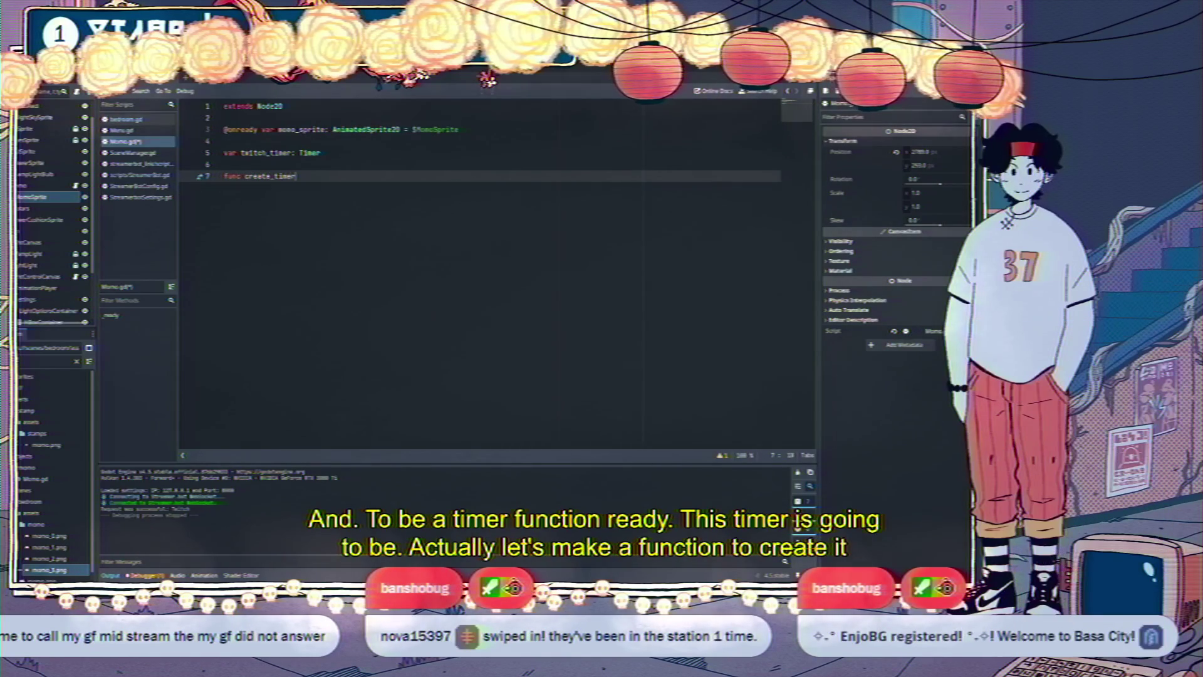
pyautogui.press('BackSpace')
pyautogui.press('BackSpace')
pyautogui.press('BackSpace')
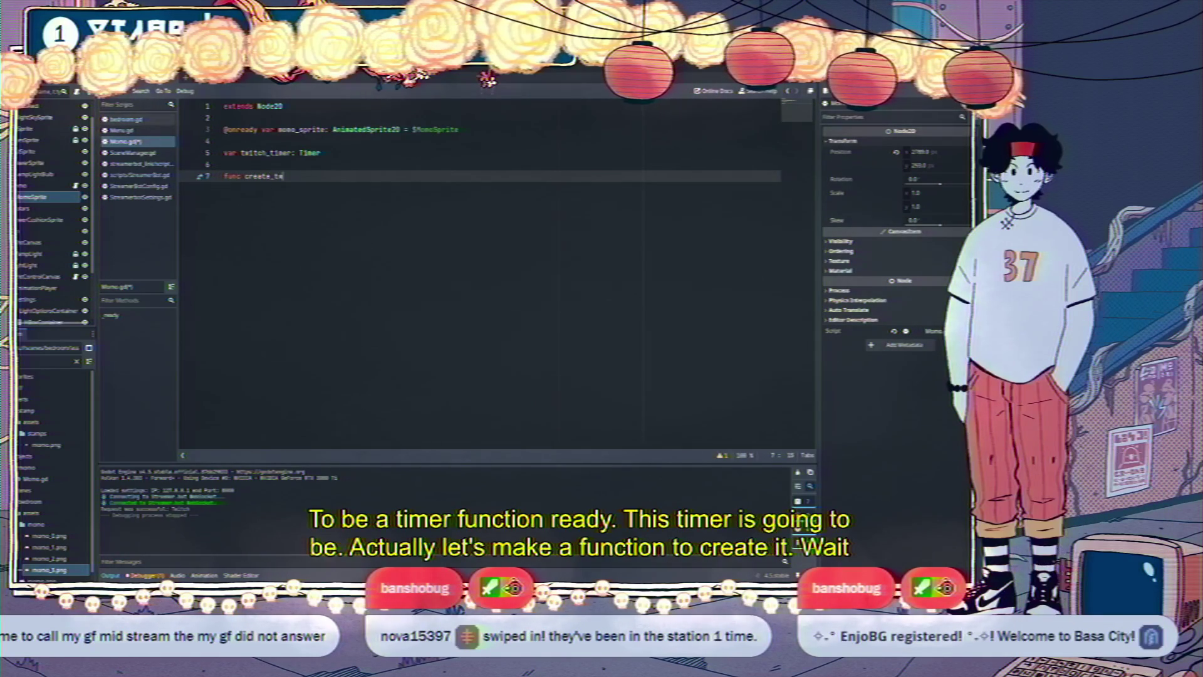
pyautogui.write('ear_imer')
pyautogui.click(271, 153)
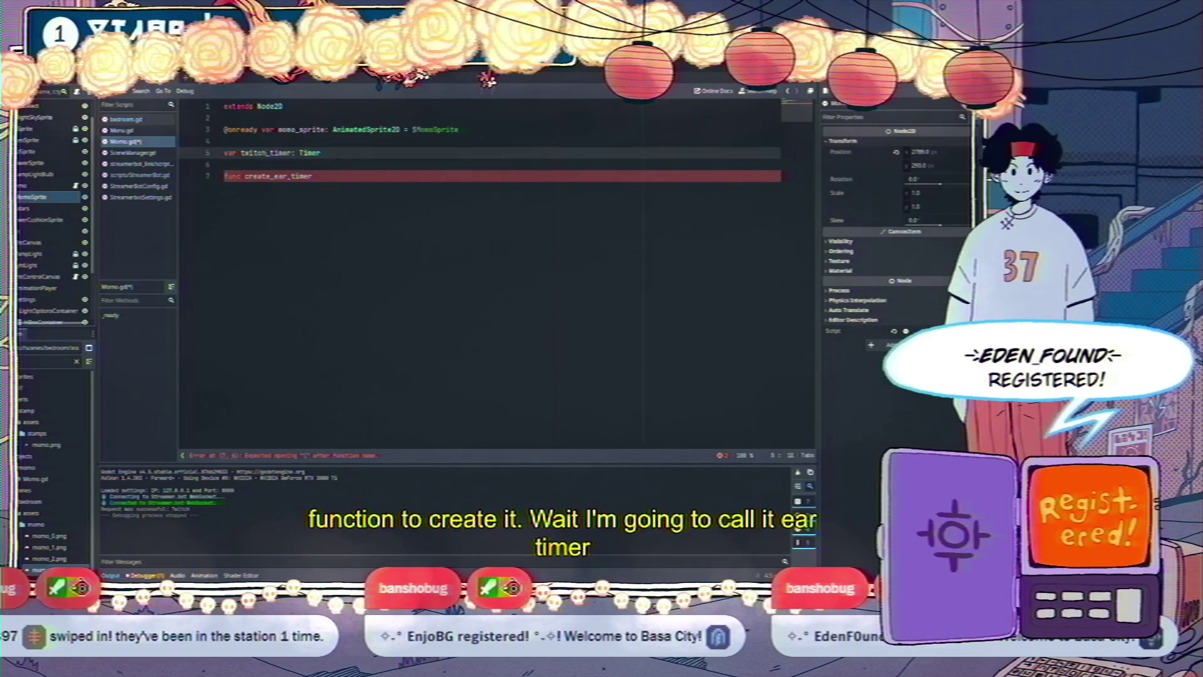
pyautogui.moveTo(241, 153); pyautogui.dragTo(267, 153)
pyautogui.write('ear')
# Complete the declaration as create_ear_timer() -> void: and start its body
pyautogui.click(313, 176)
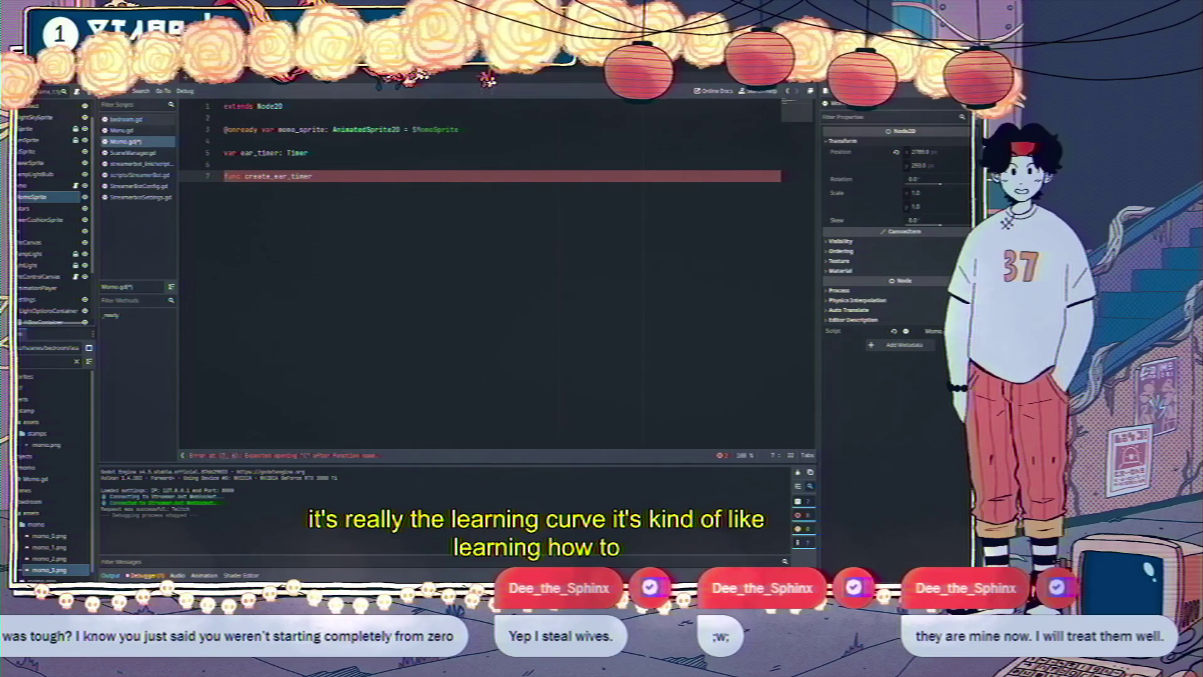
pyautogui.write('() -> void')
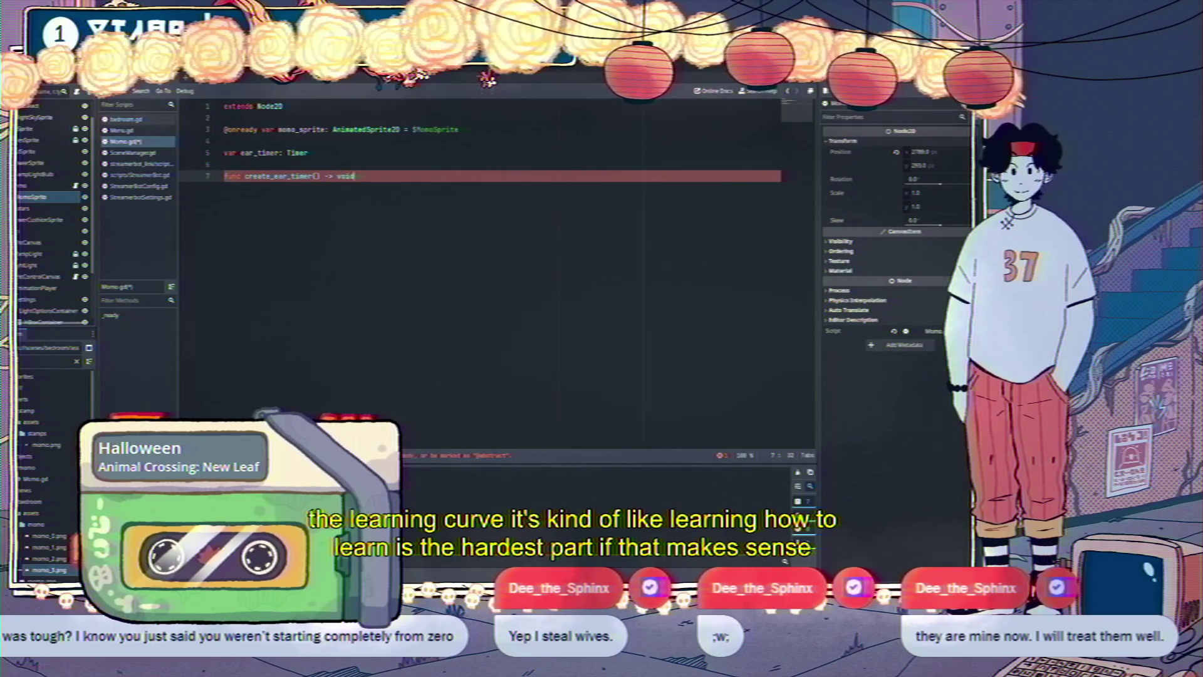
pyautogui.write(':')
pyautogui.press('Return')
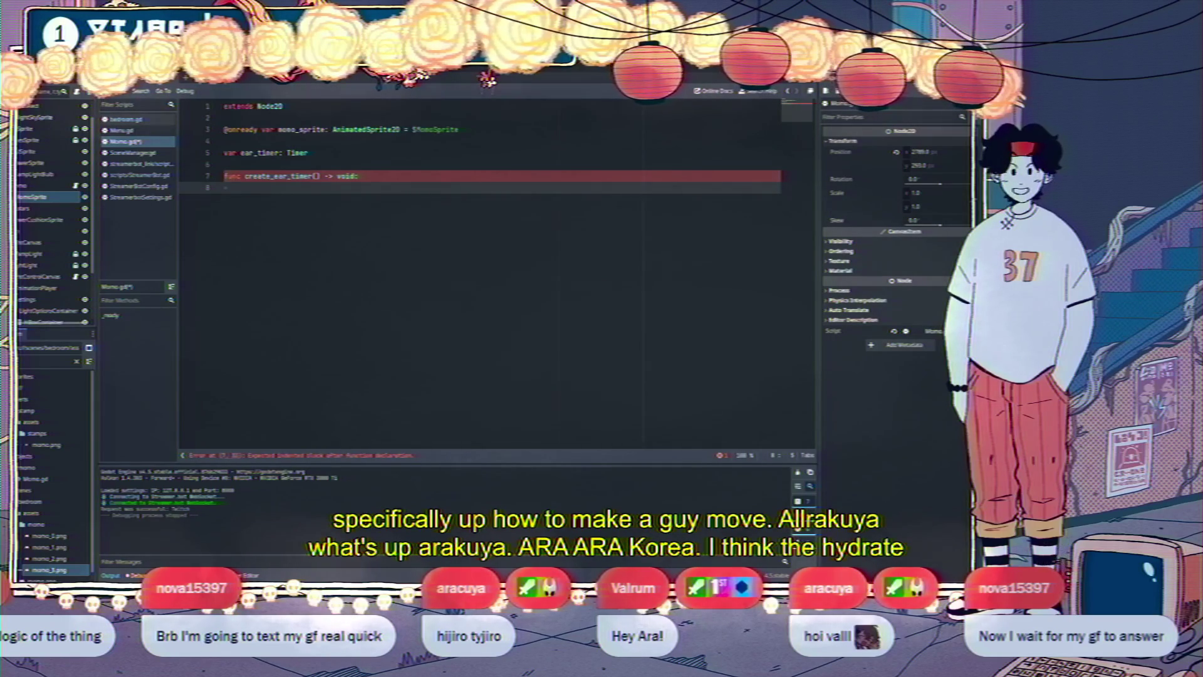
pyautogui.write('e')
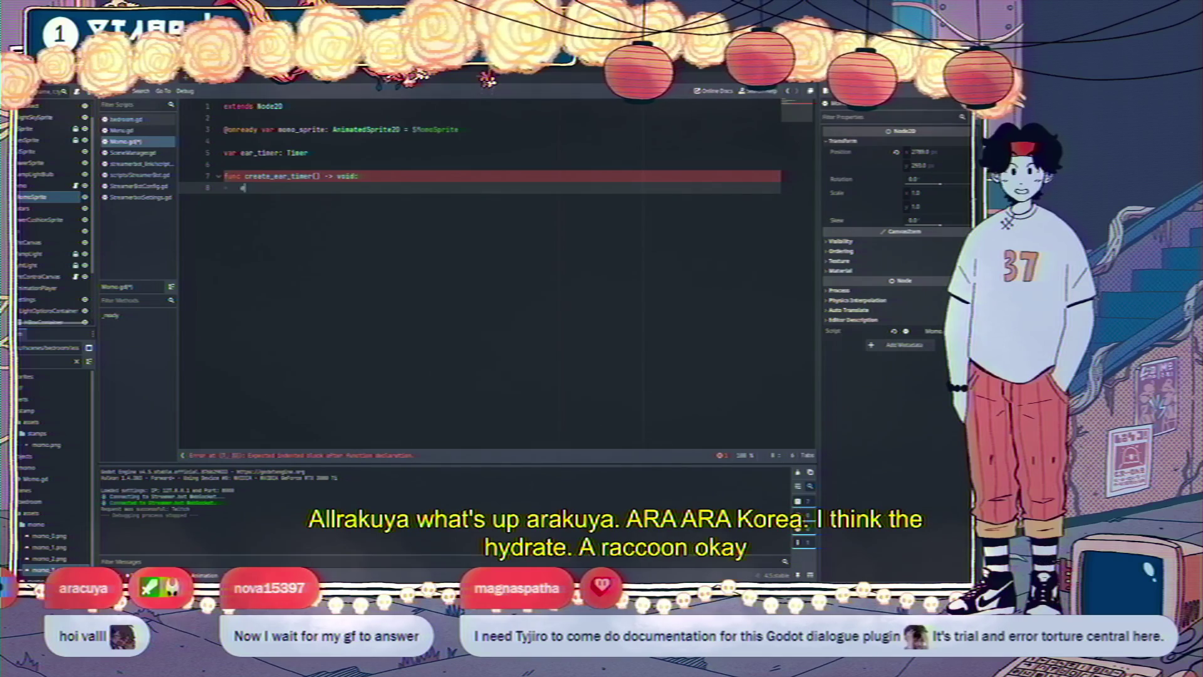
pyautogui.write('ar_timer = Timer.ne')
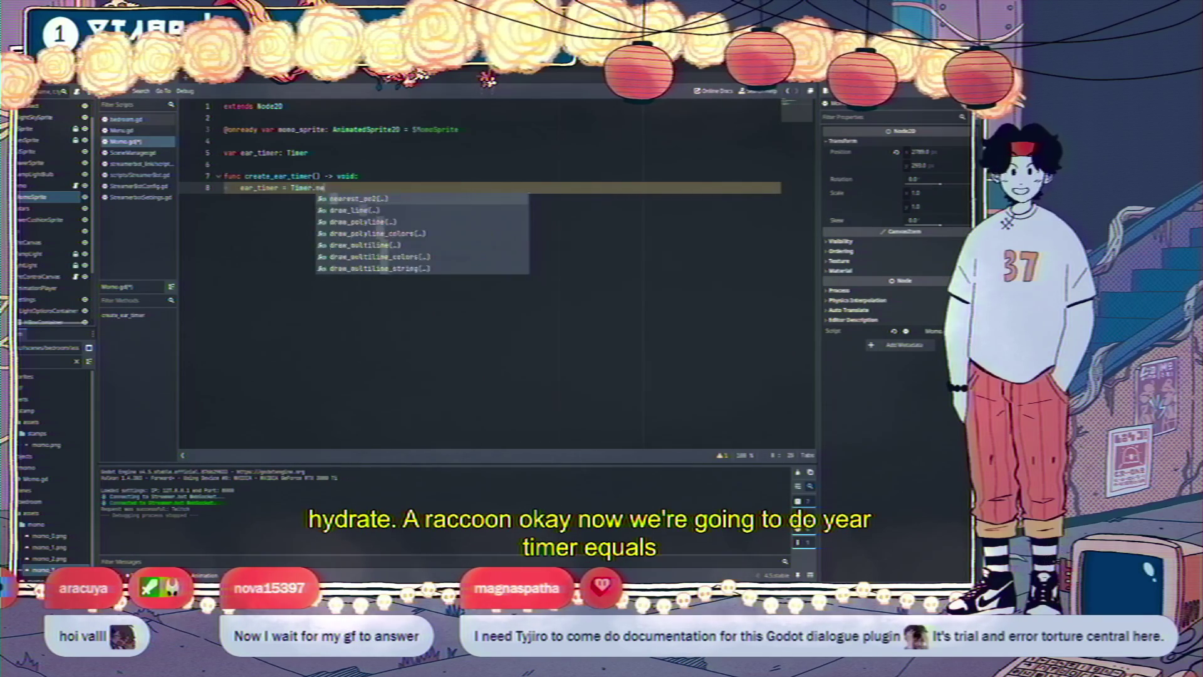
pyautogui.write('w')
# Make create_ear_timer set ear_timer = Timer.new() and call add_child(ear_timer), then begin func start_ear_timer
pyautogui.press('Return')
pyautogui.press('Return')
pyautogui.write('add_ch')
pyautogui.press('Return')
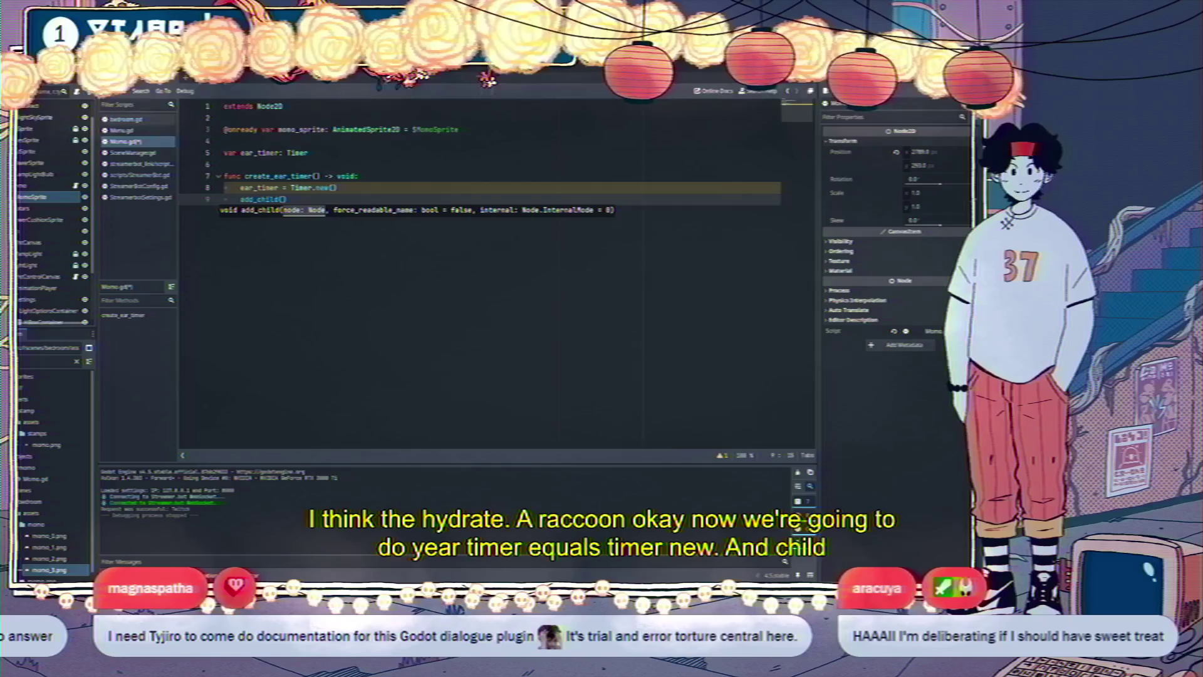
pyautogui.write('ear_timer')
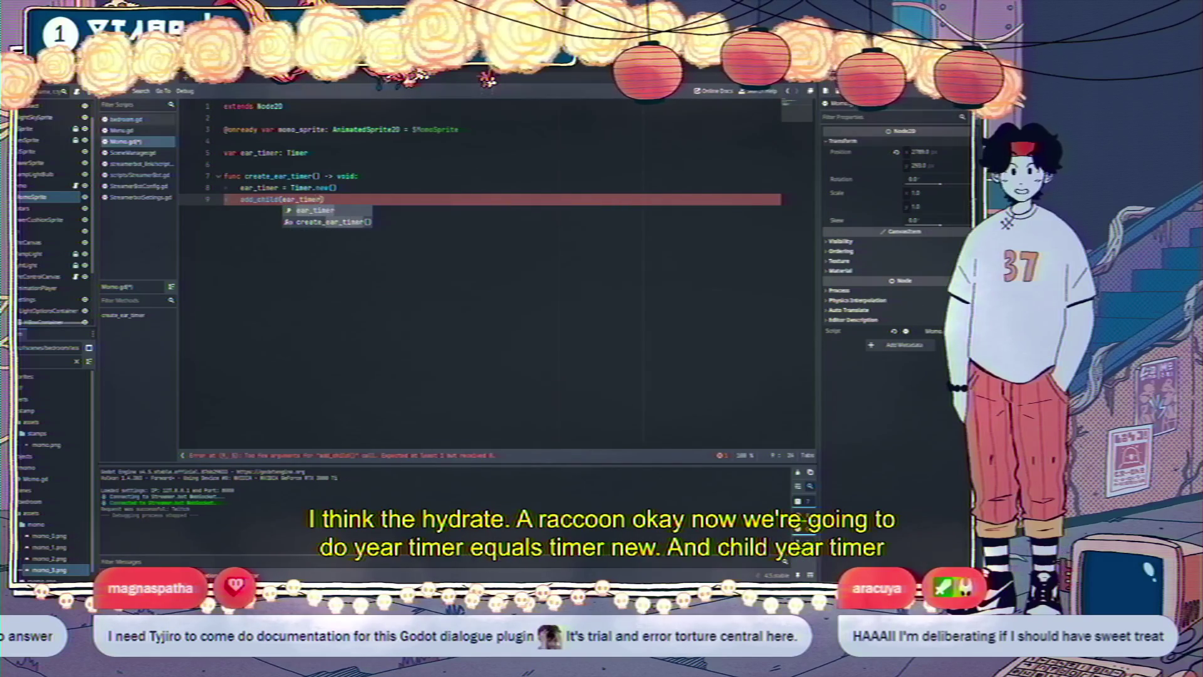
pyautogui.press('Return')
pyautogui.press('Return')
pyautogui.press('Return')
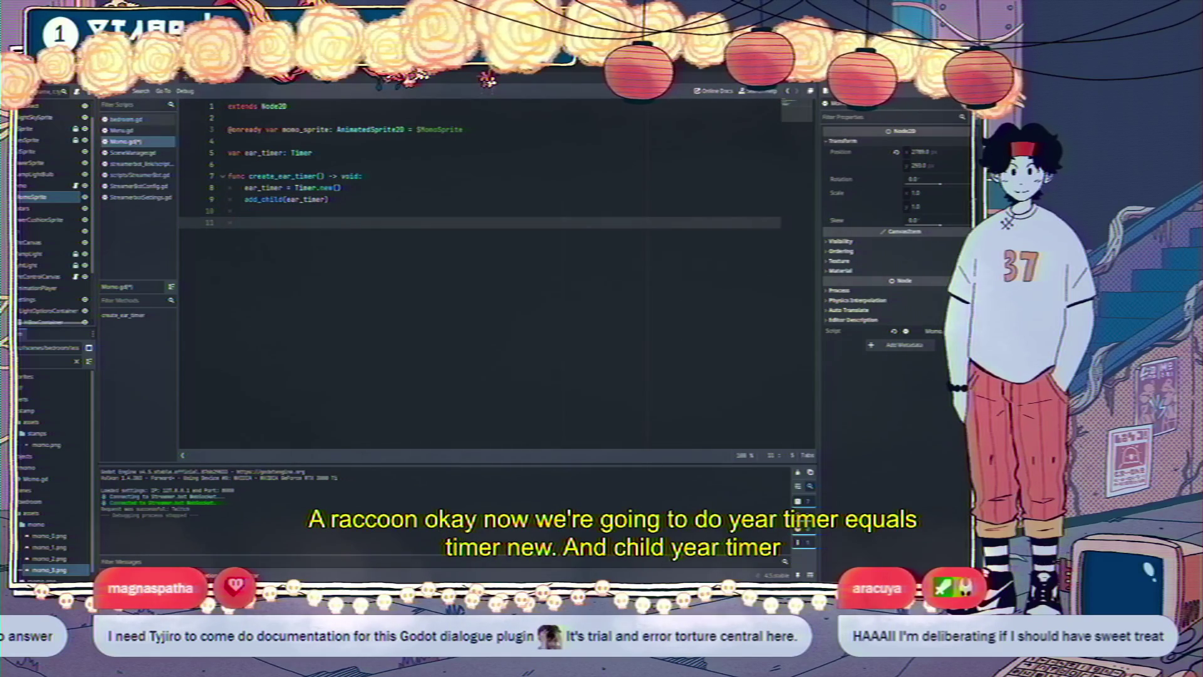
pyautogui.press('BackSpace')
pyautogui.press('Return')
pyautogui.write('func star')
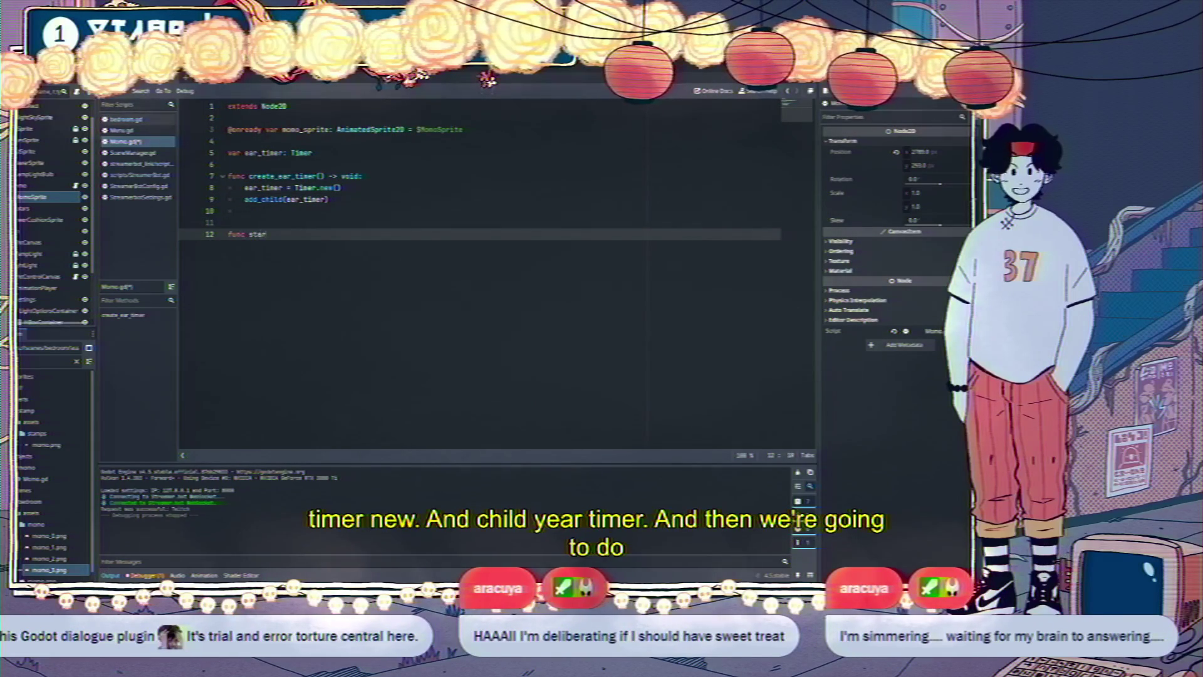
pyautogui.write('t_ear_timer() -> void:')
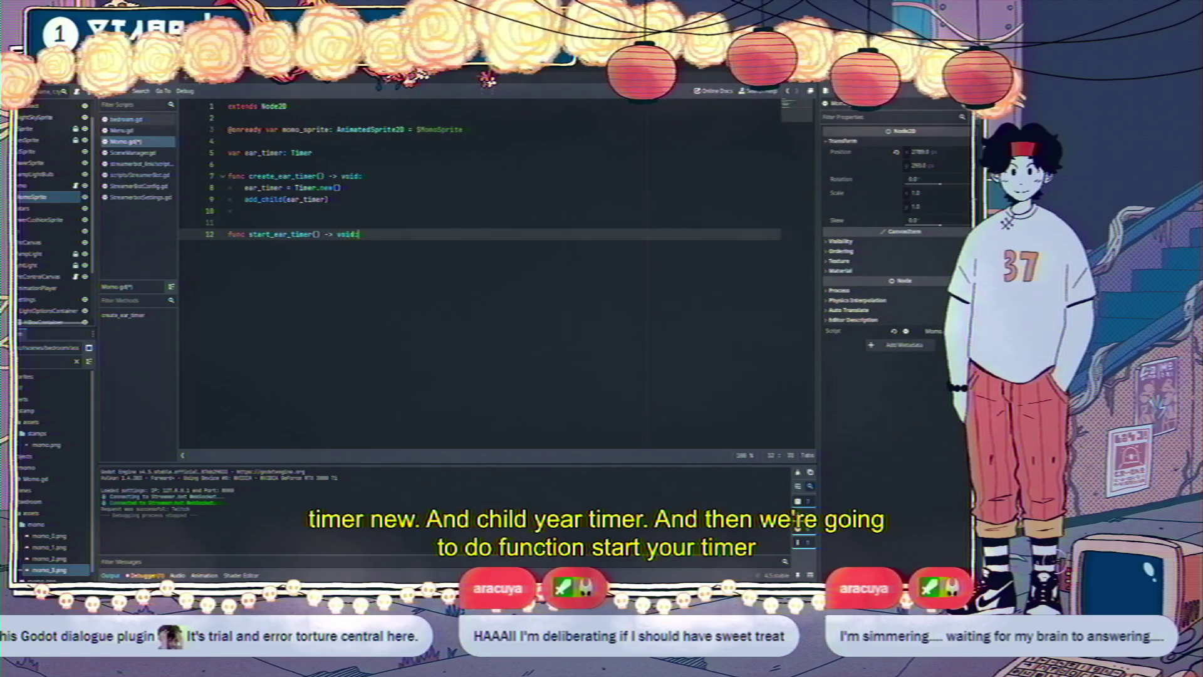
# Give start_ear_timer the body ear_timer.start(randf_range(1, 5))
pyautogui.press('Return')
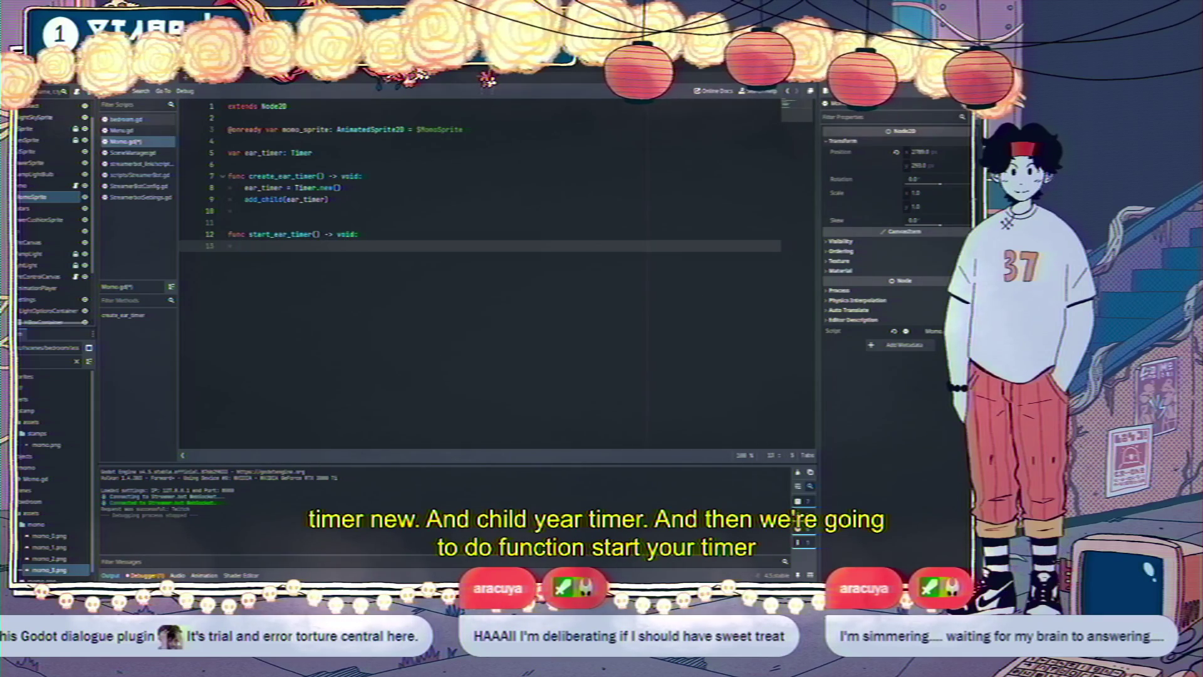
pyautogui.write('ear_timer.start(ran')
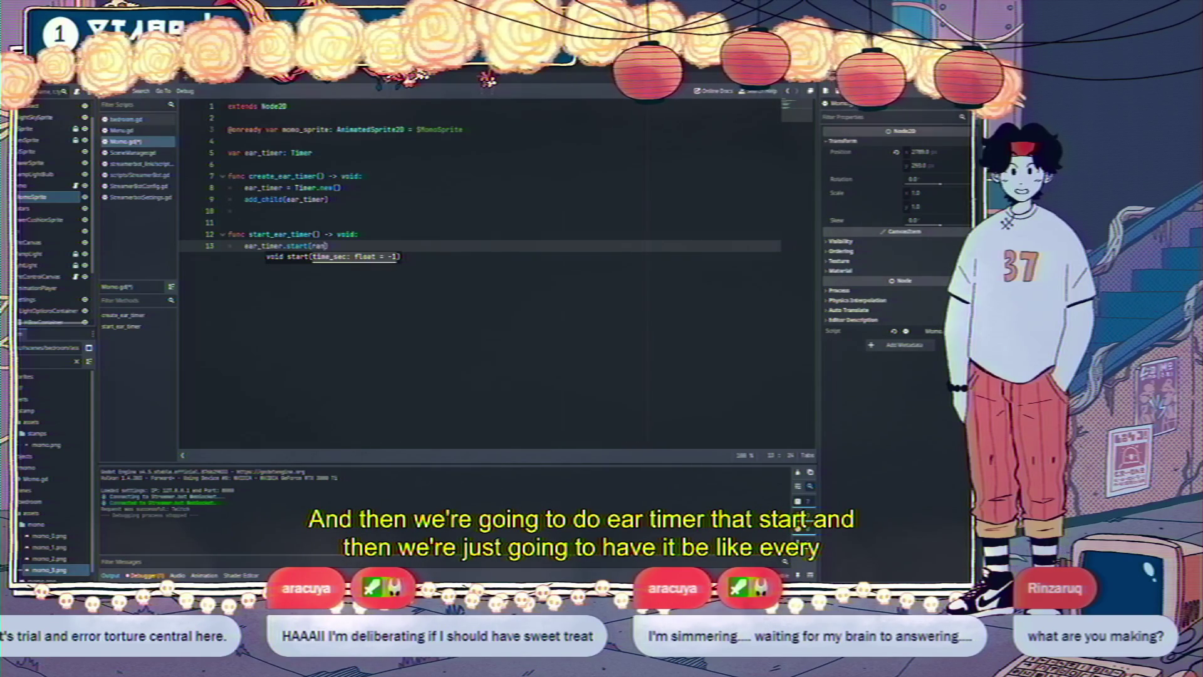
pyautogui.write('df')
pyautogui.press('Return')
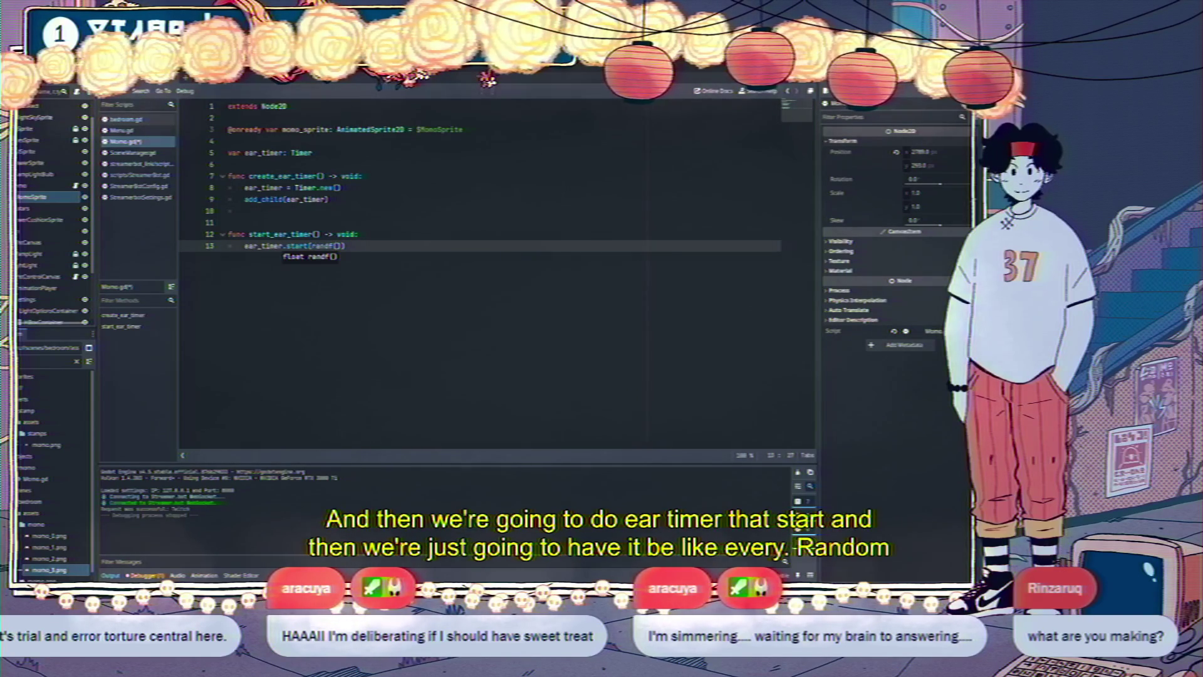
pyautogui.press('BackSpace')
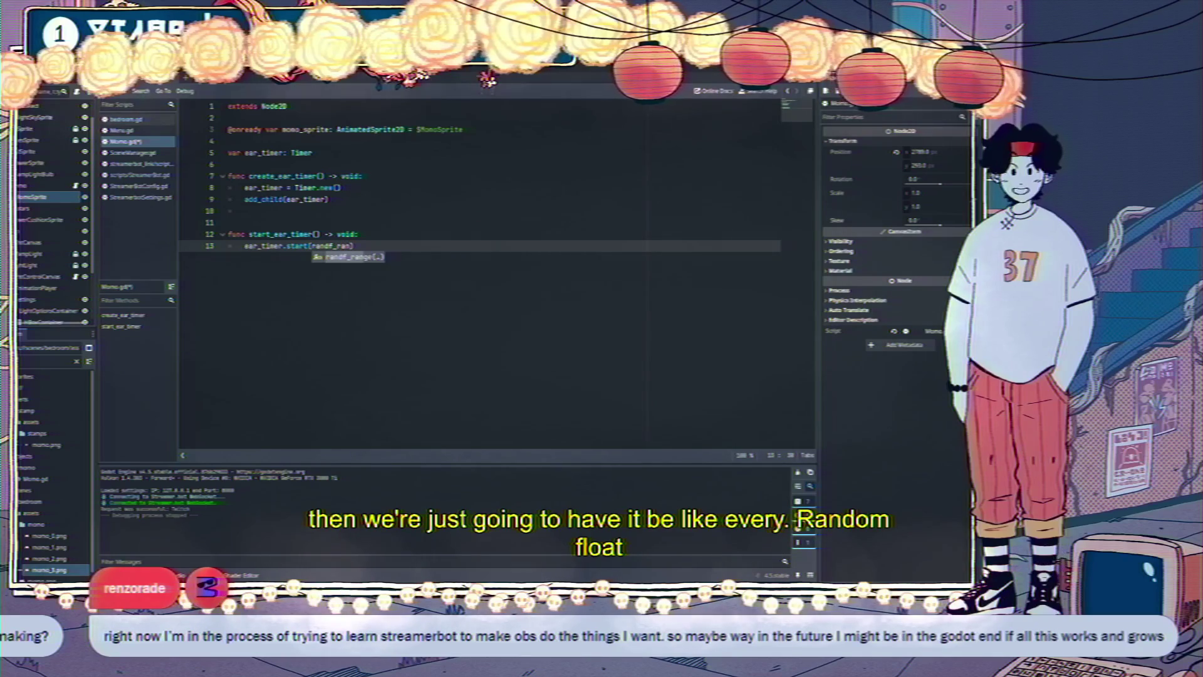
pyautogui.write('nge(')
pyautogui.write('1')
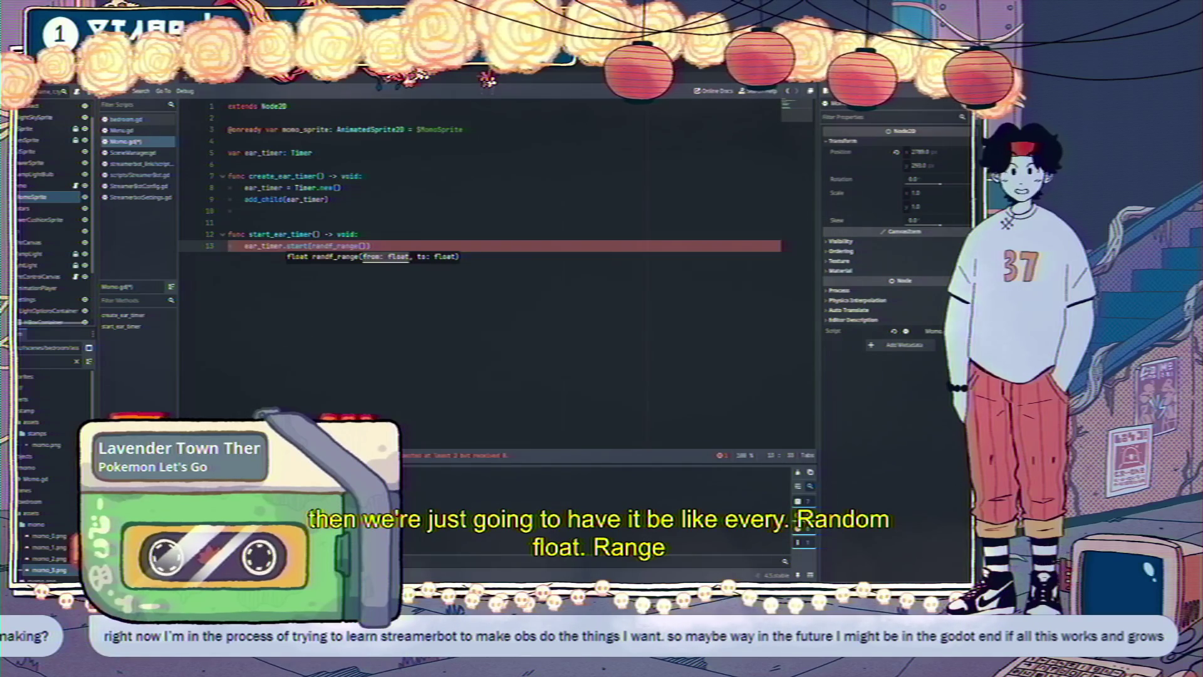
pyautogui.write(', 5')
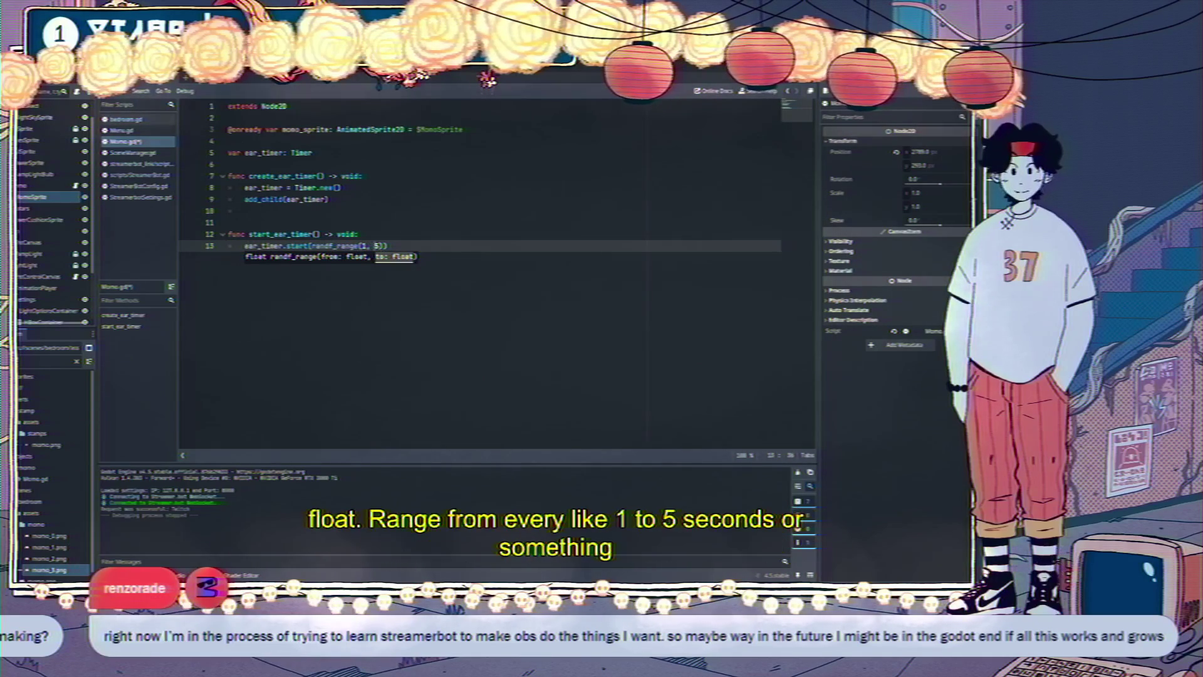
pyautogui.write(')')
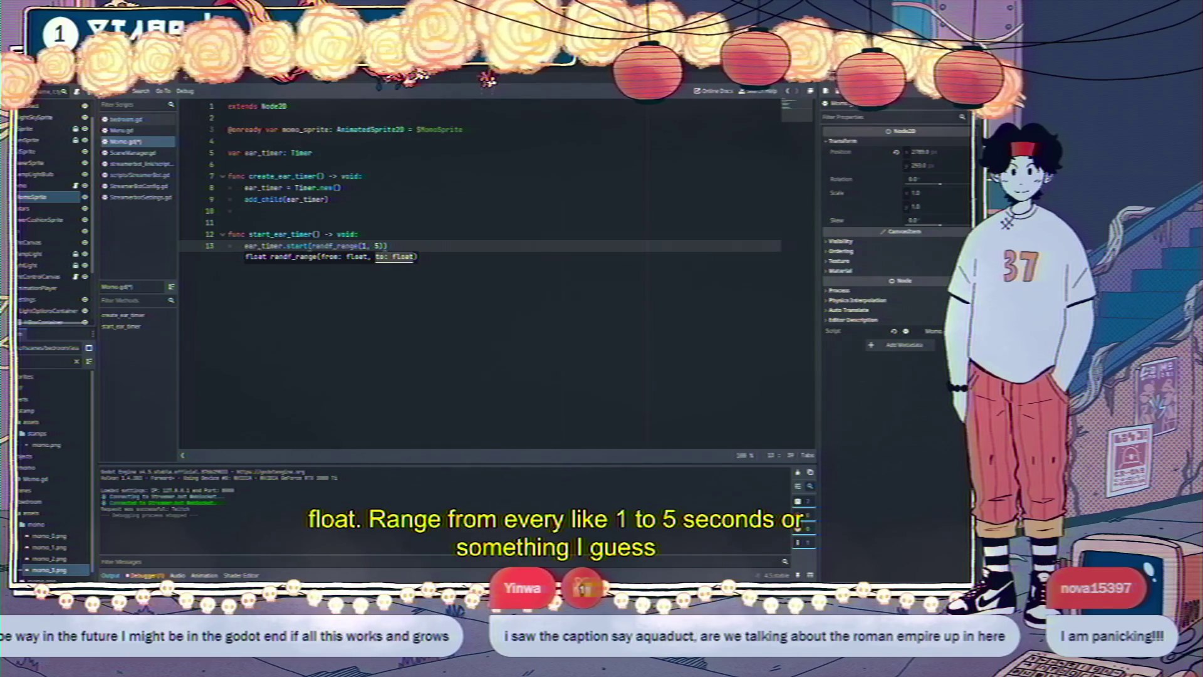
pyautogui.press('Escape')
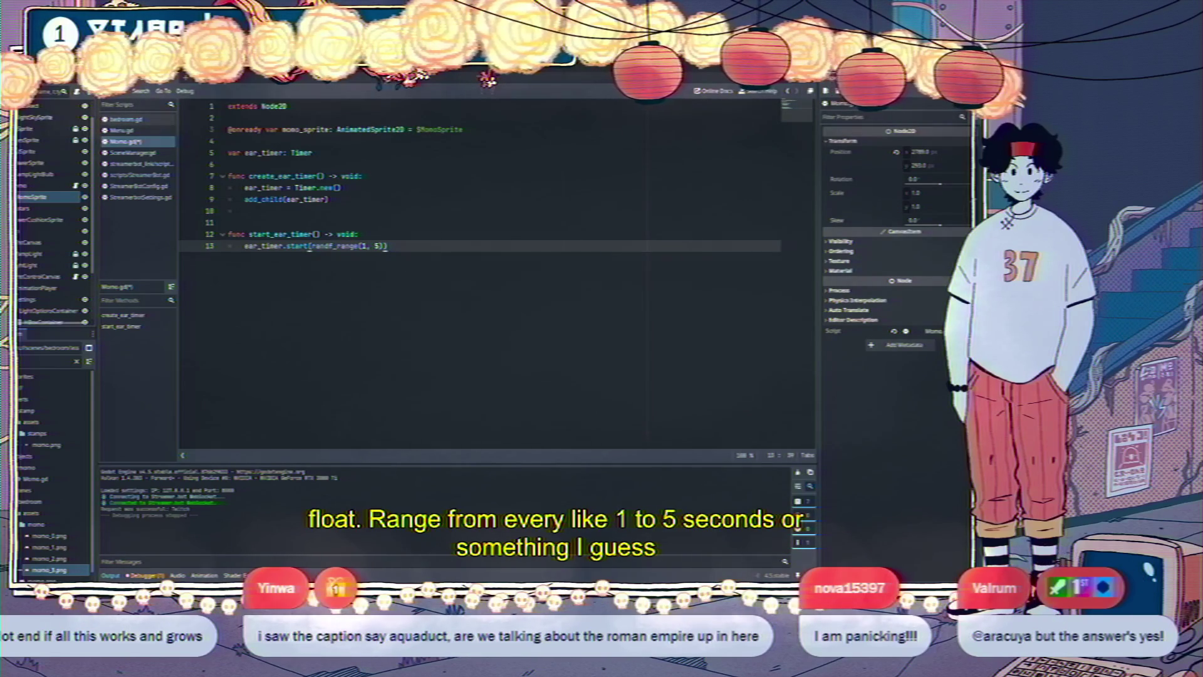
# After Timer.new(), add ear_timer.timeout.connect(_on_ear_timer_timeout)
pyautogui.press('Up')
pyautogui.press('Up')
pyautogui.press('Up')
pyautogui.press('Down')
pyautogui.press('Down')
pyautogui.press('Up')
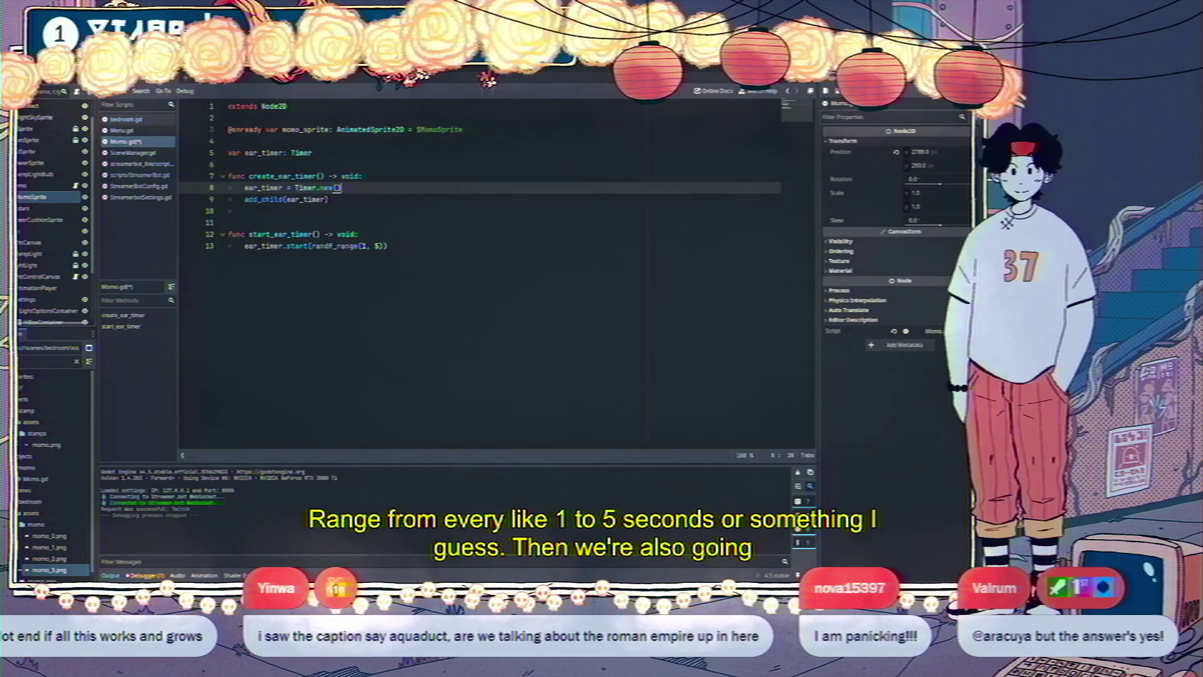
pyautogui.press('Return')
pyautogui.write('ear_timer.c')
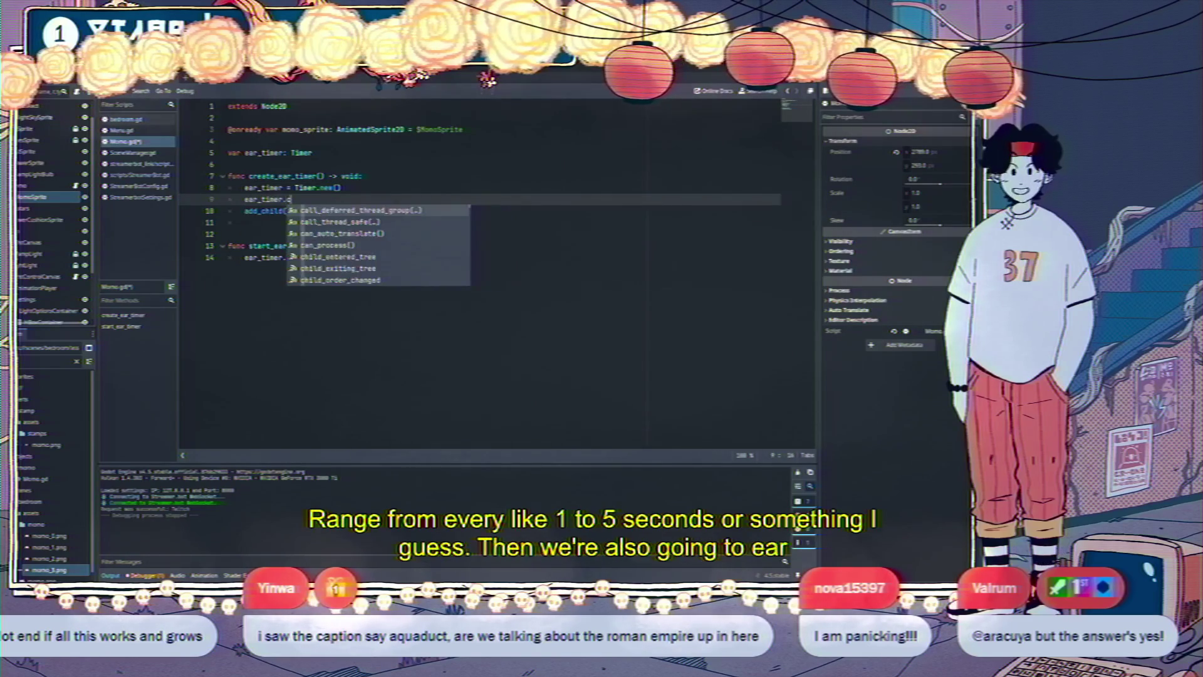
pyautogui.write('onnect')
pyautogui.press('Return')
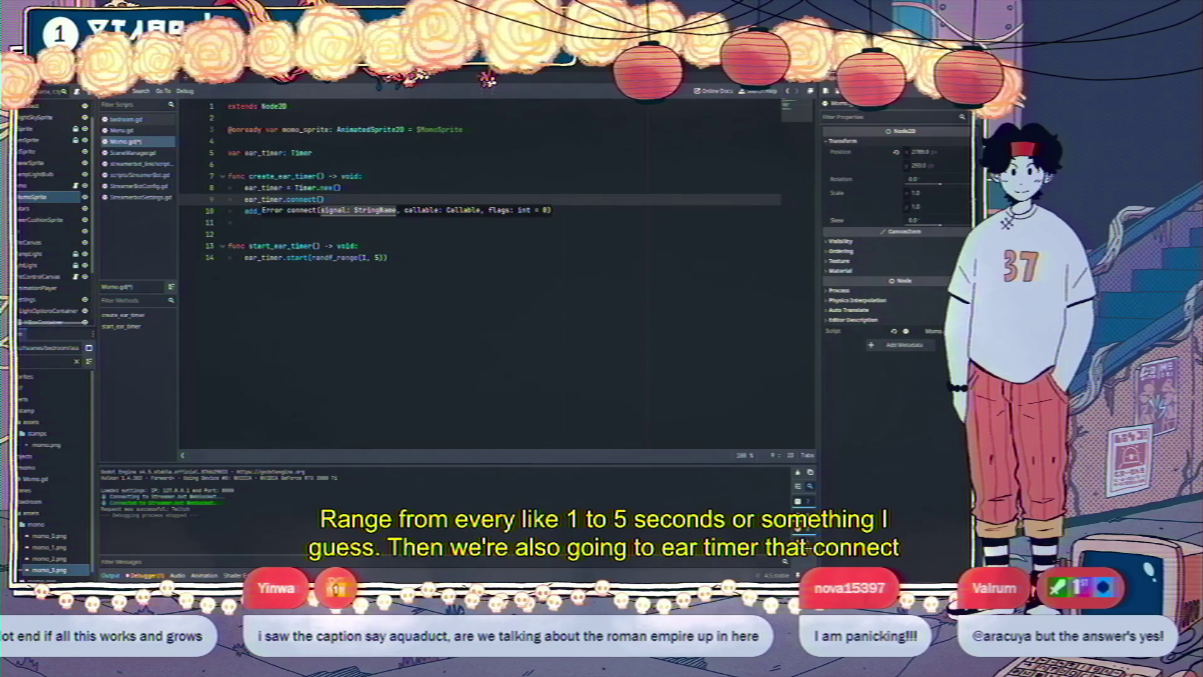
pyautogui.write('tim')
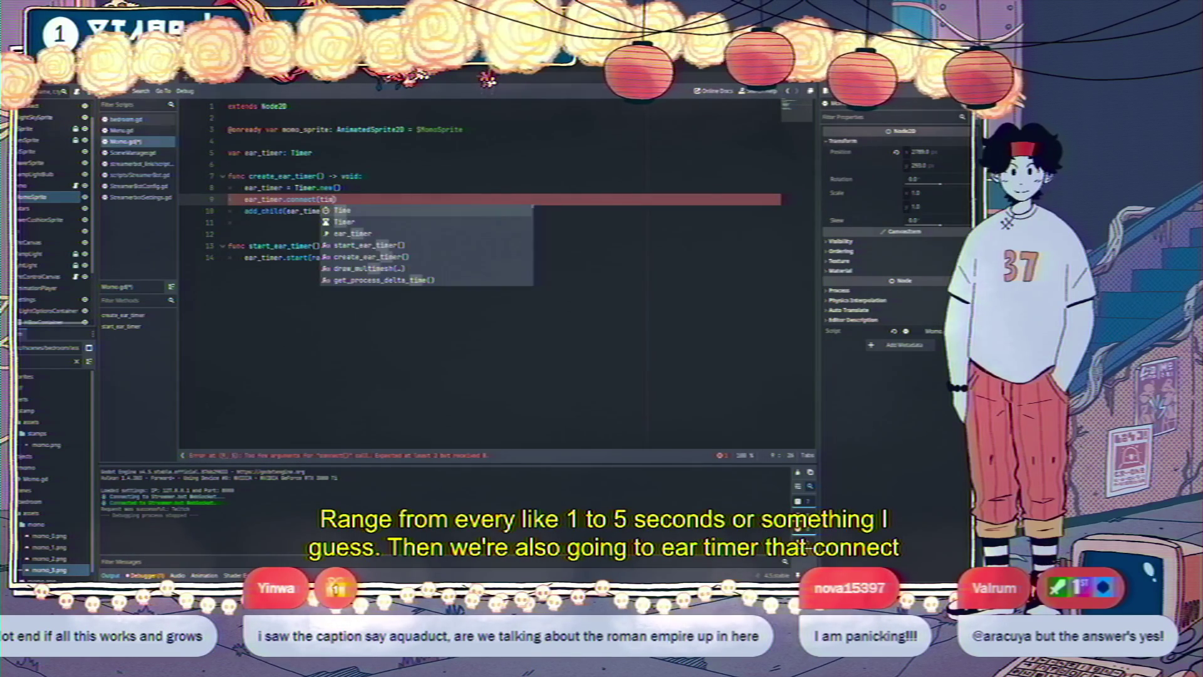
pyautogui.press('BackSpace')
pyautogui.press('BackSpace')
pyautogui.press('BackSpace')
pyautogui.write('ear')
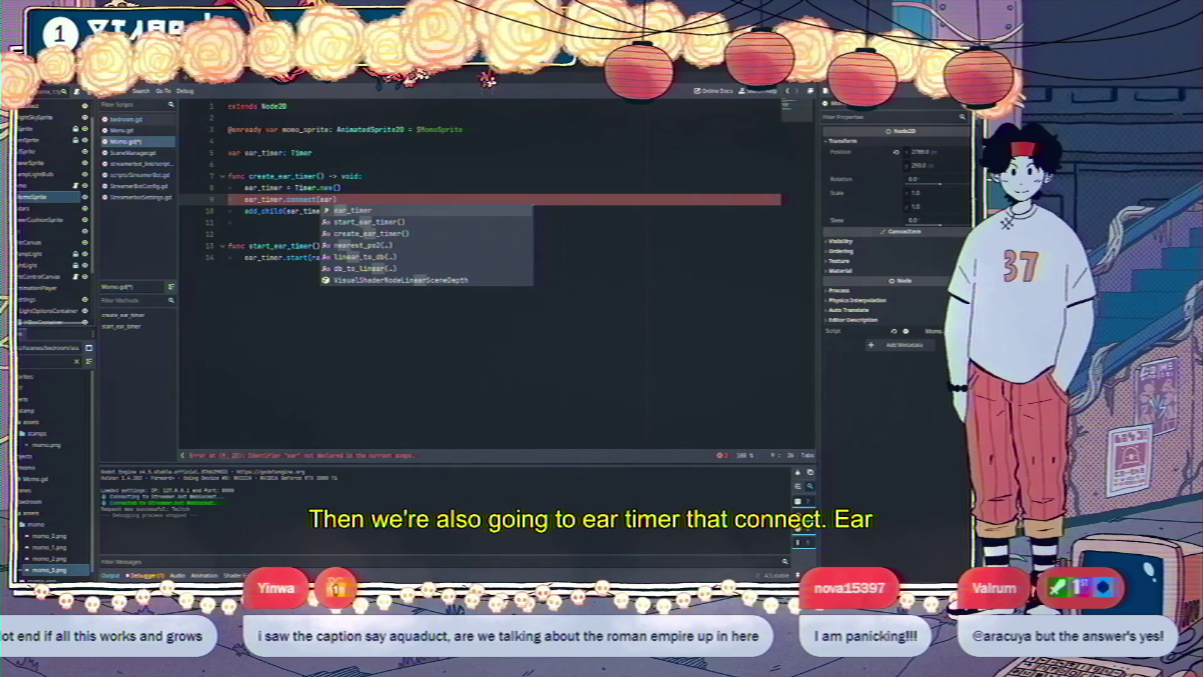
pyautogui.press('BackSpace')
pyautogui.press('BackSpace')
pyautogui.press('BackSpace')
pyautogui.write('timer.')
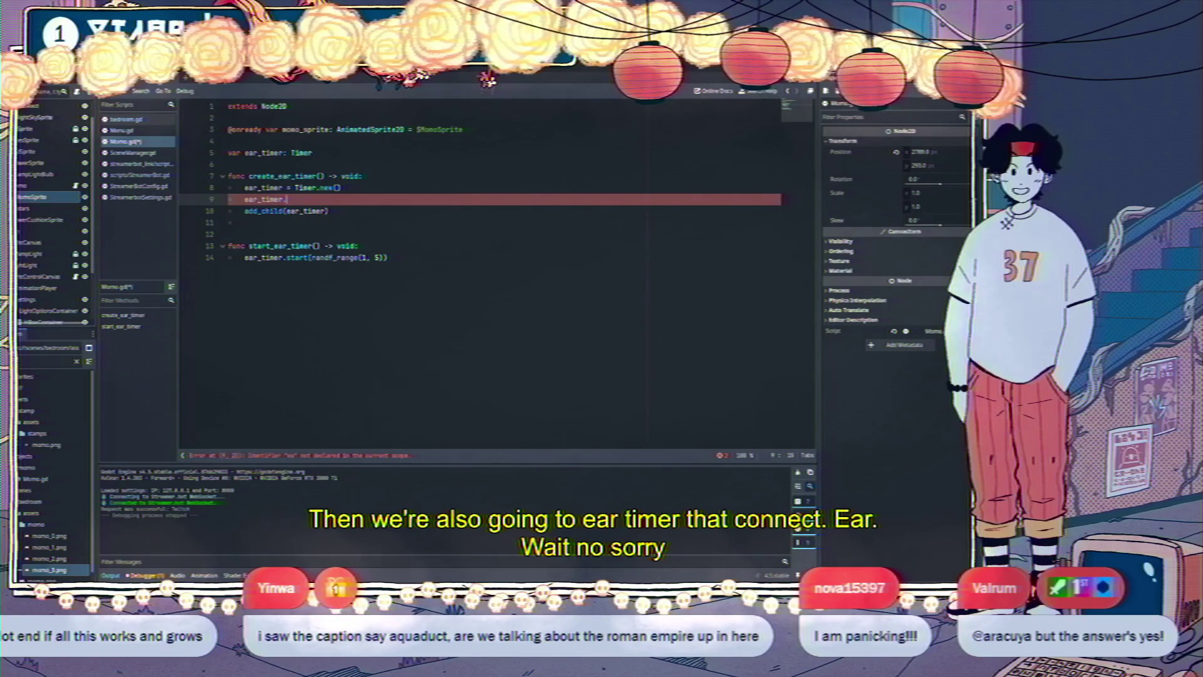
pyautogui.write('timeout.con')
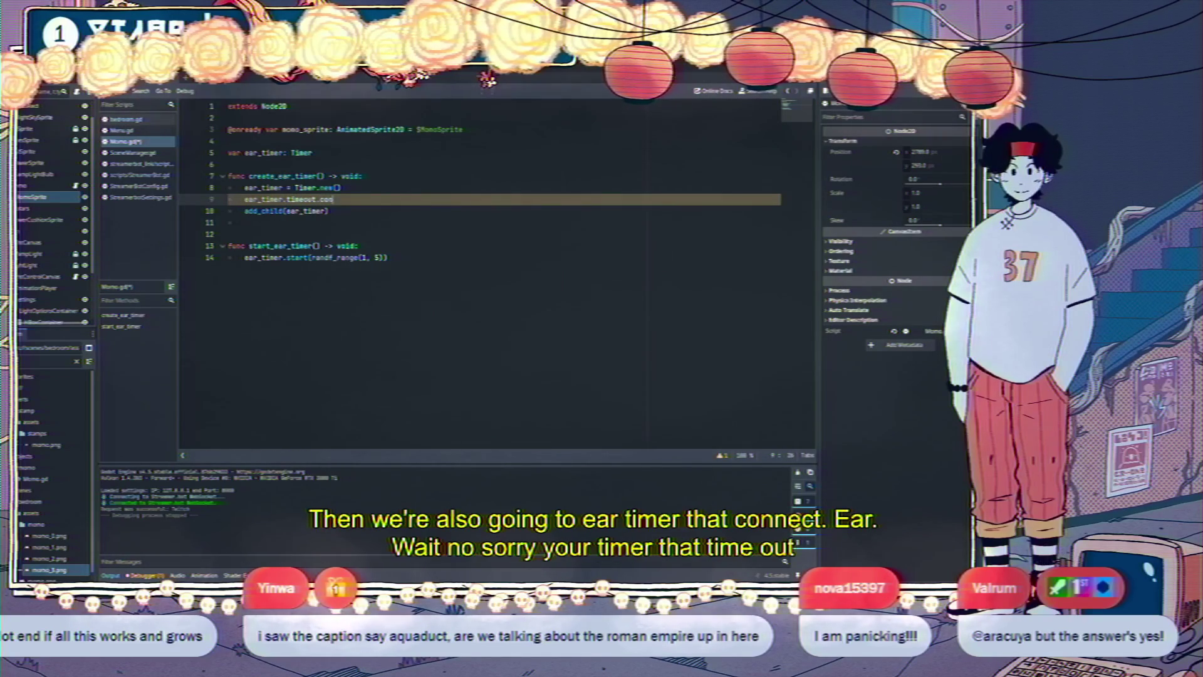
pyautogui.write('nect(_on_ear_tim')
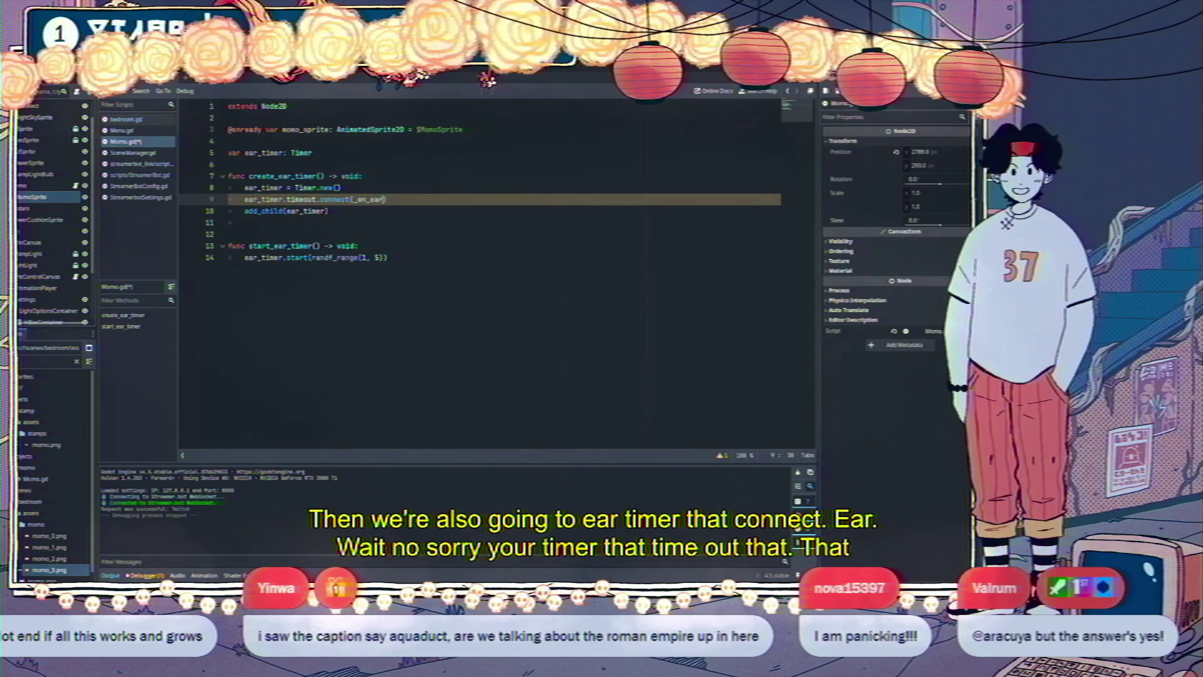
pyautogui.write('er_timeout')
# Start the _on_ear_timer_timeout() -> void: handler function below
pyautogui.press('Down')
pyautogui.press('Down')
pyautogui.press('Down')
pyautogui.press('Return')
pyautogui.press('Return')
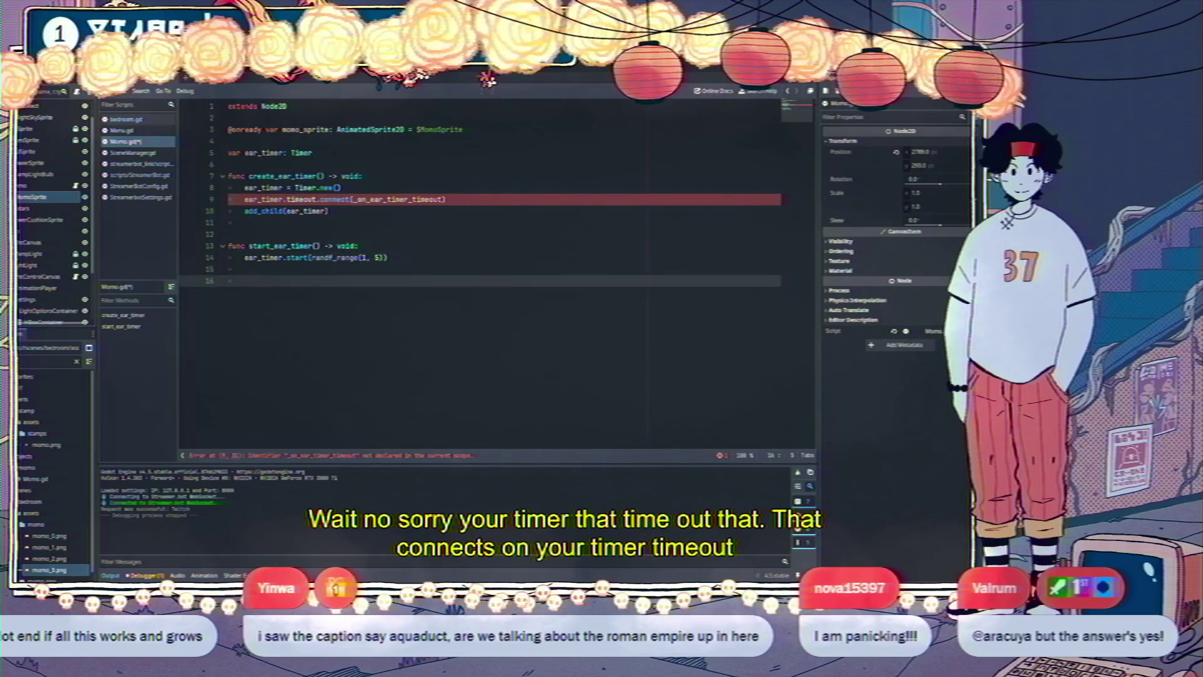
pyautogui.write('func _on_e')
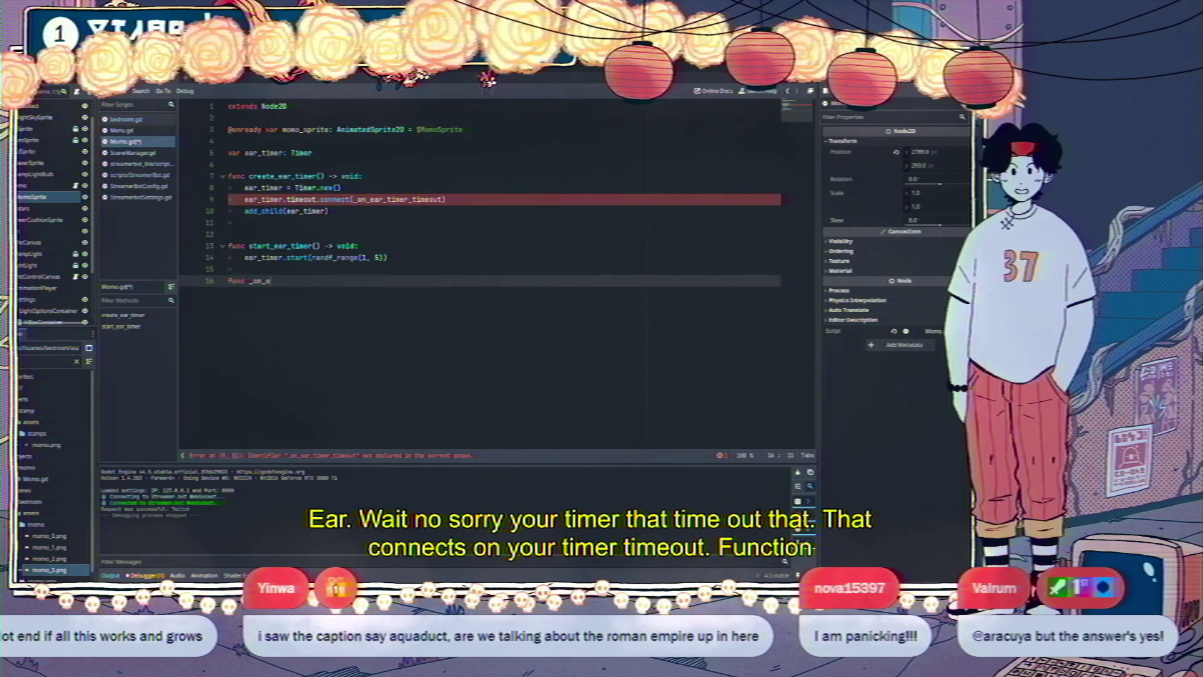
pyautogui.write('ar_timer_timeout()')
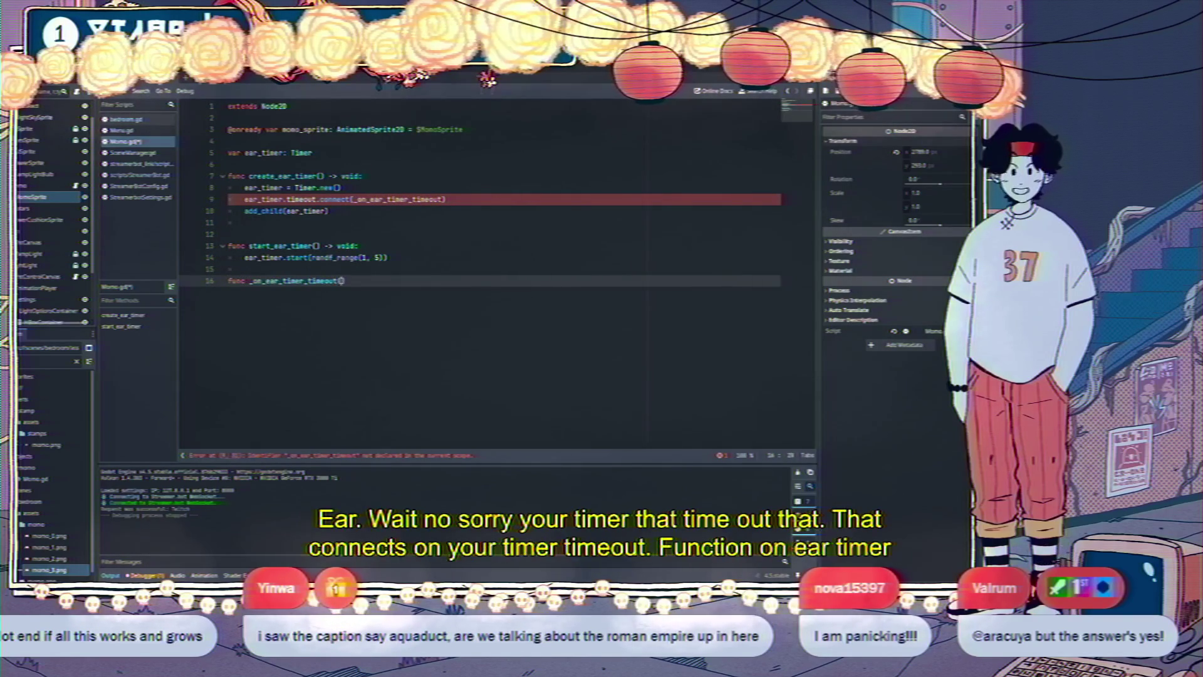
pyautogui.write(' -> void:')
# Make the timeout handler's first line play the ear_twitch animation on the Momo sprite
pyautogui.press('Return')
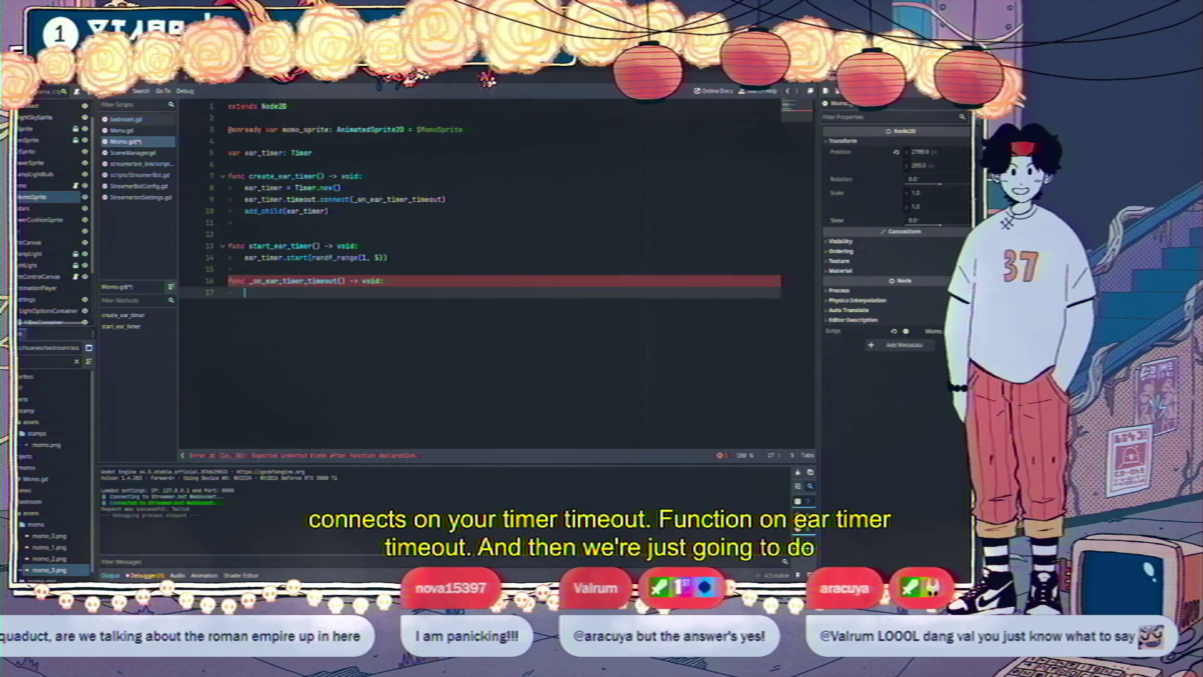
pyautogui.write('anim')
pyautogui.press('BackSpace')
pyautogui.press('BackSpace')
pyautogui.press('BackSpace')
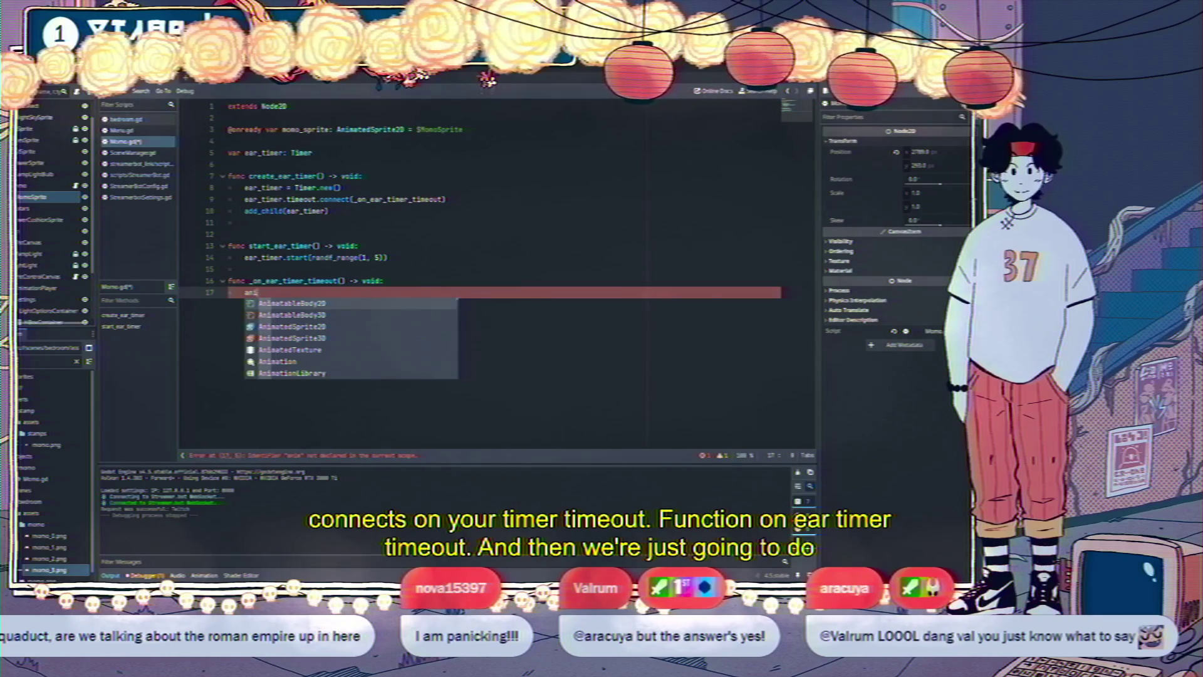
pyautogui.write('_sprite.play("')
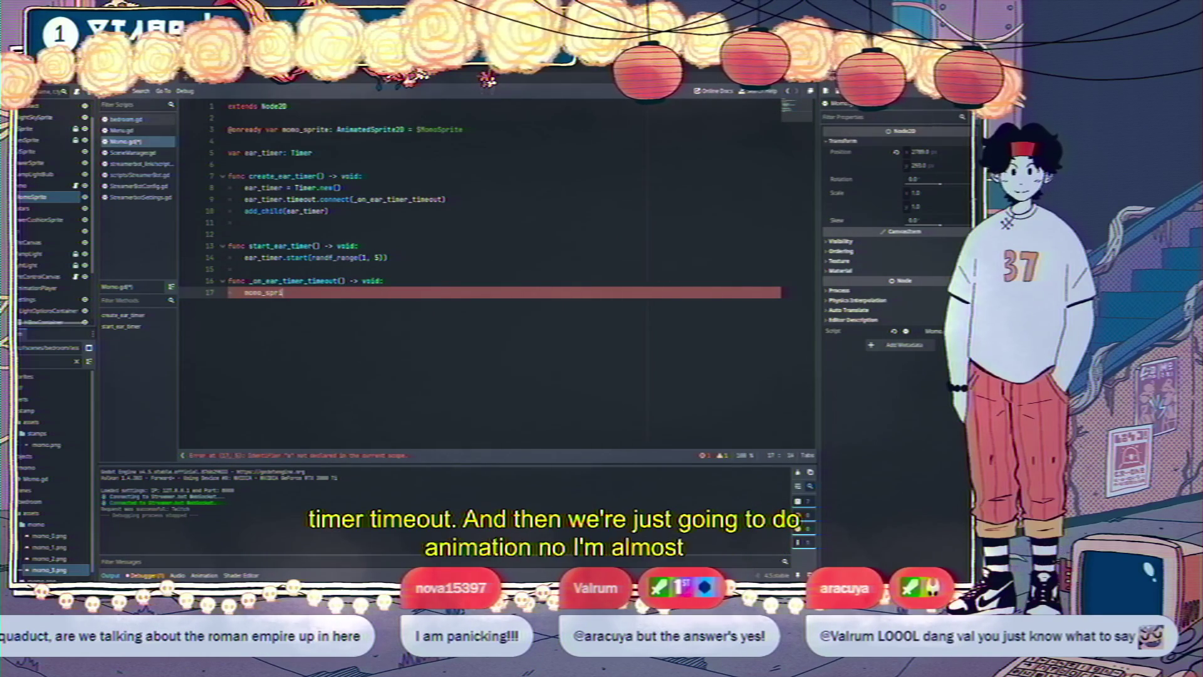
pyautogui.press('Down')
pyautogui.press('Return')
pyautogui.press('End')
# Add await momo_sprite.animation_finished, then a line playing the default animation
pyautogui.press('Return')
pyautogui.write('eaait momo_')
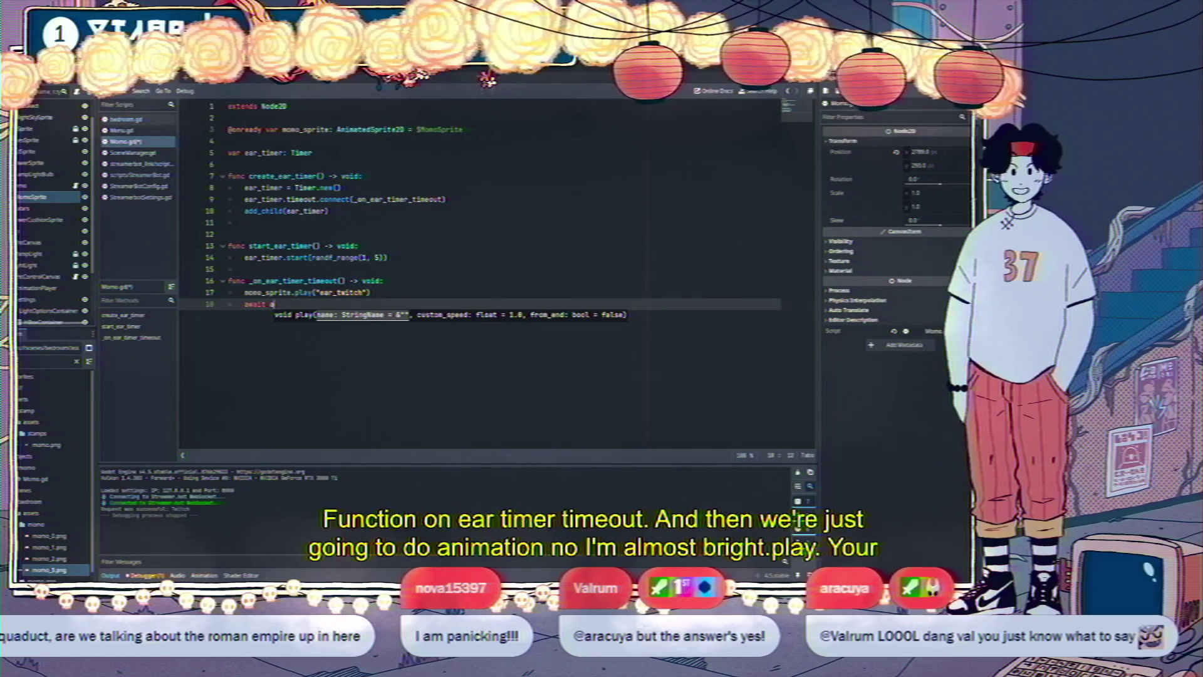
pyautogui.write('.animation_fin')
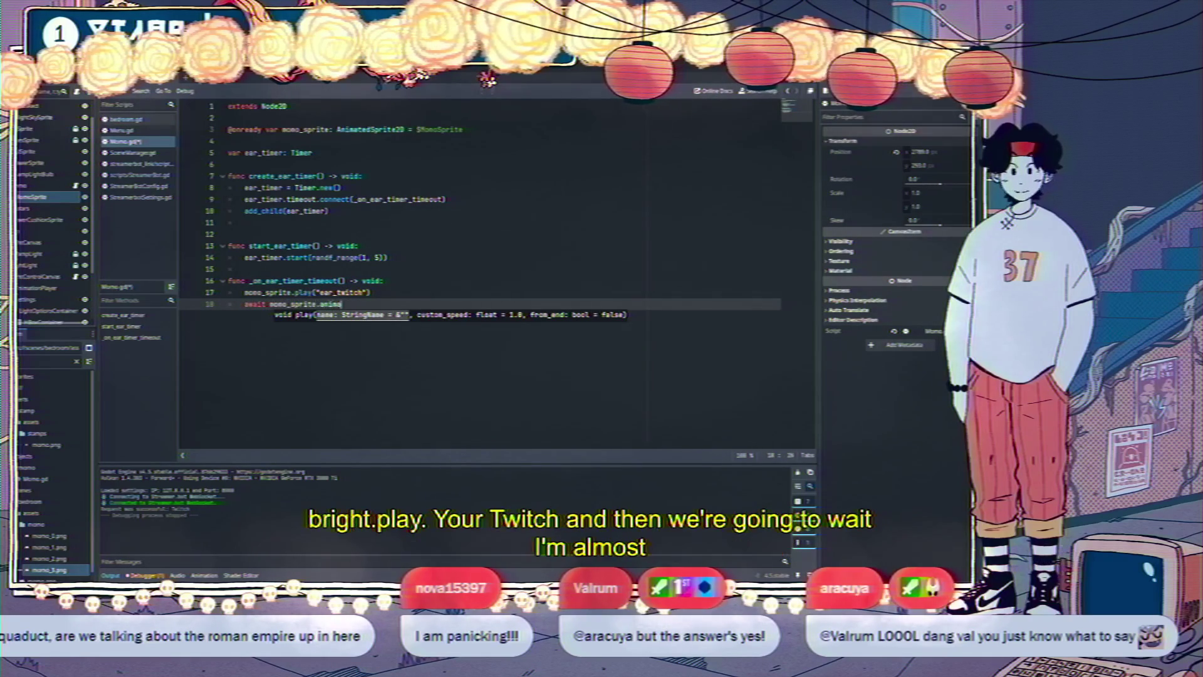
pyautogui.press('Return')
pyautogui.press('Return')
pyautogui.press('Return')
pyautogui.write('o_s')
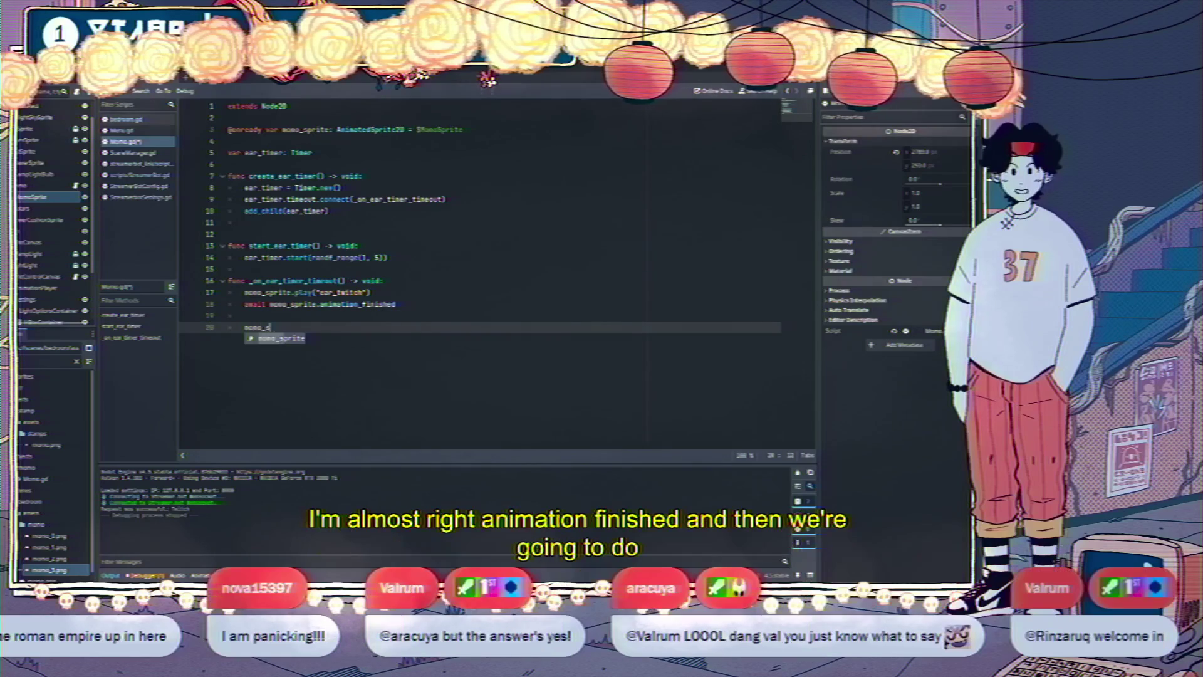
pyautogui.write('prite.play("d')
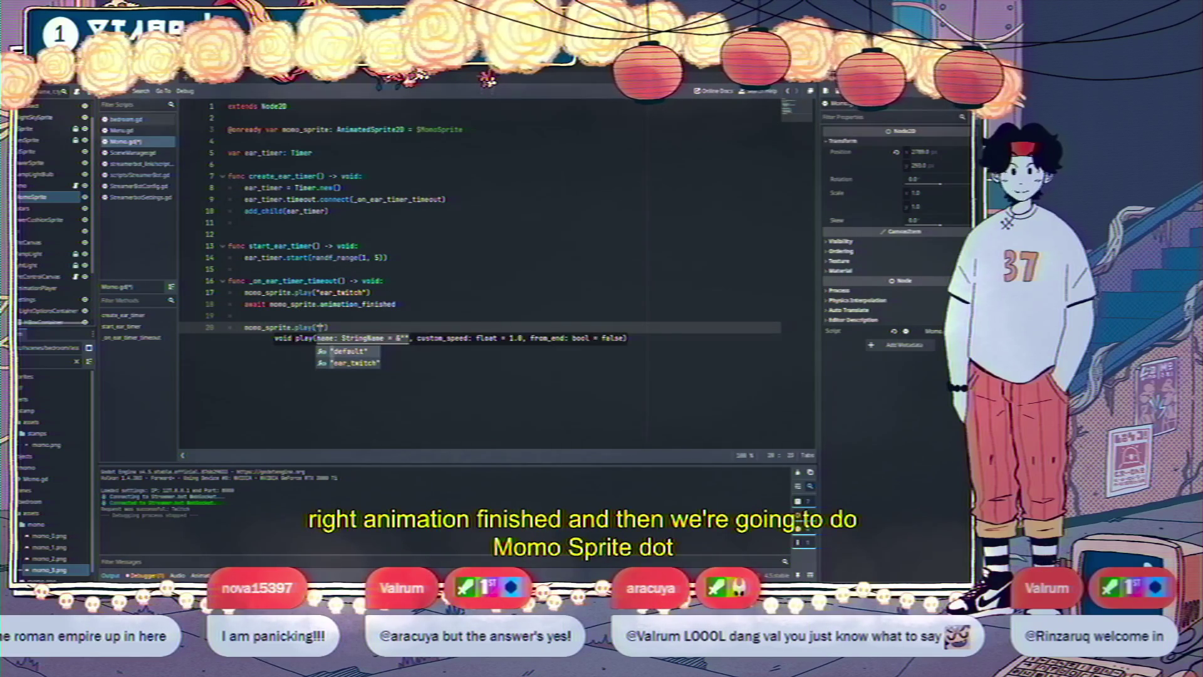
pyautogui.press('Return')
pyautogui.press('Up')
pyautogui.press('Up')
pyautogui.press('Up')
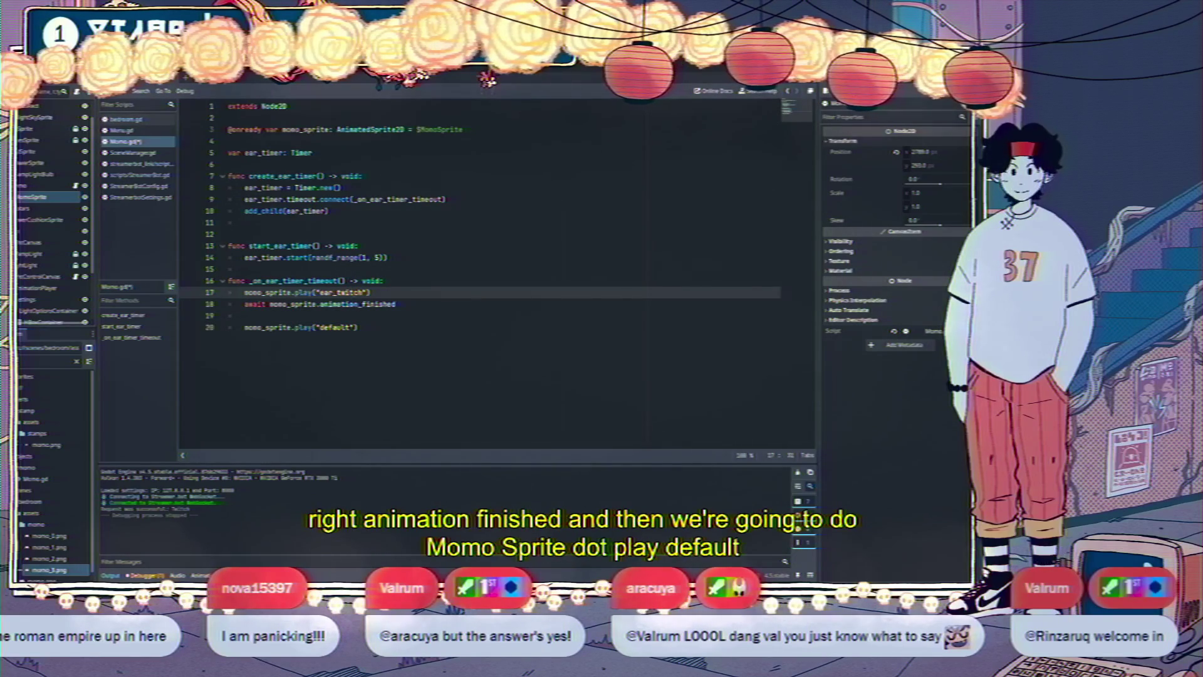
pyautogui.press('End')
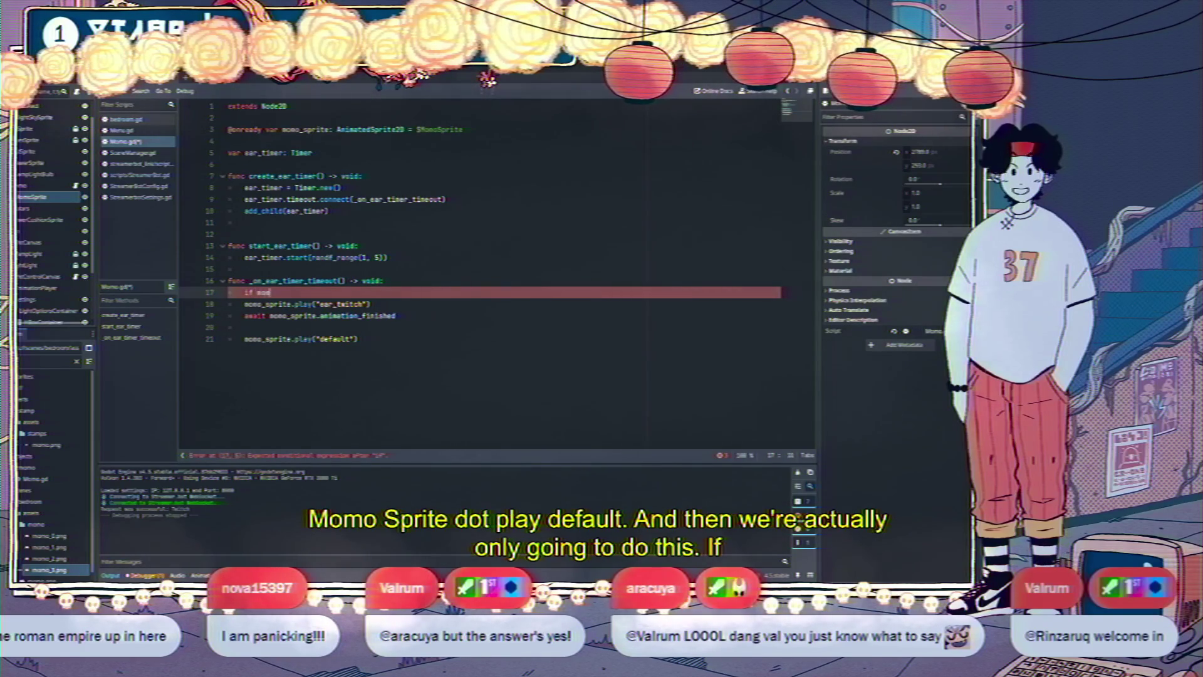
# Add the guard 'if momo_sprite.frame != 0: return' to the timeout handler
pyautogui.write('mo_sprite.')
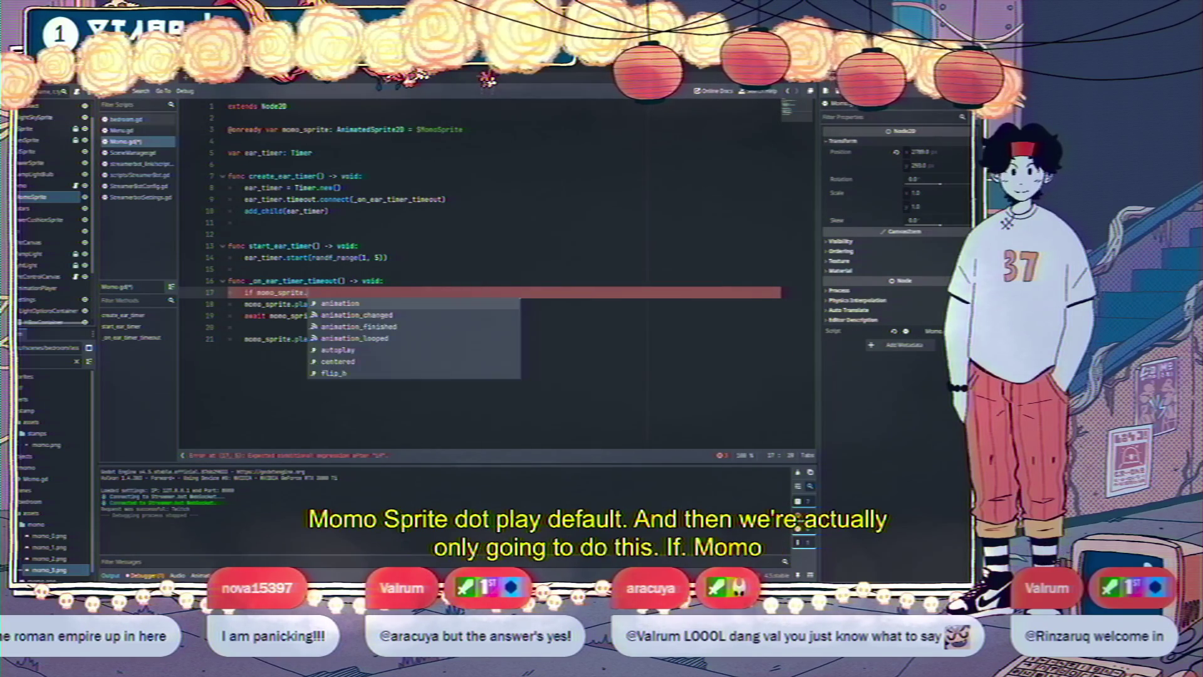
pyautogui.write('frame ')
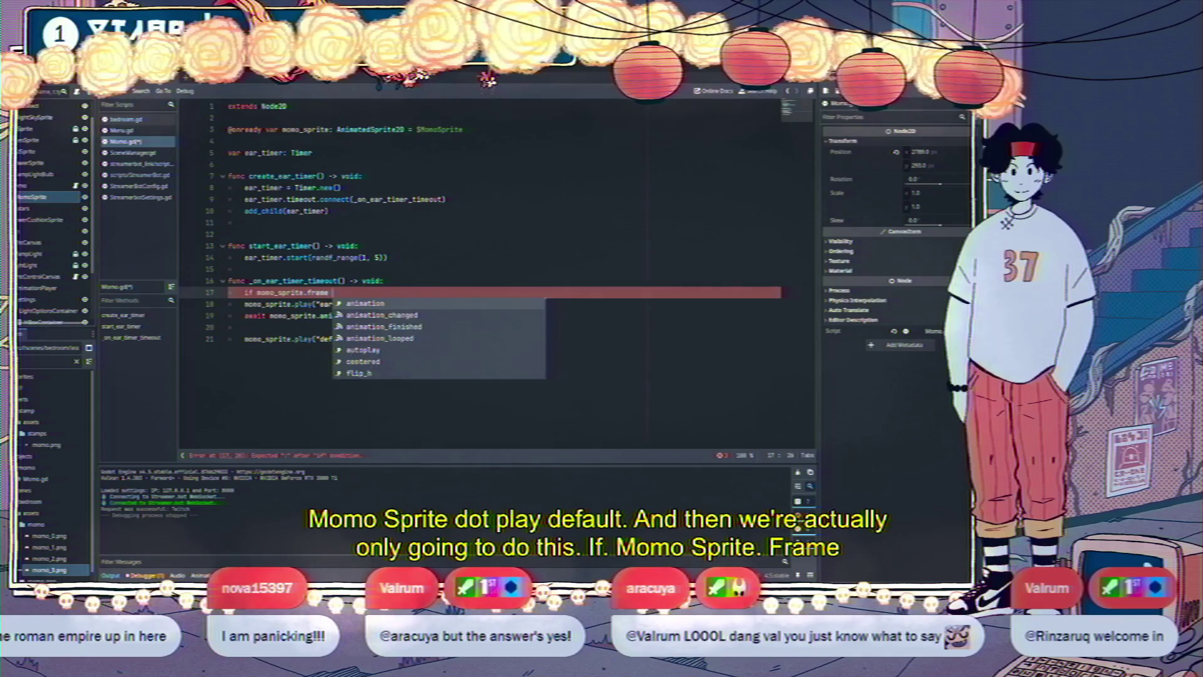
pyautogui.write('!= 0:')
pyautogui.press('Return')
pyautogui.write('return')
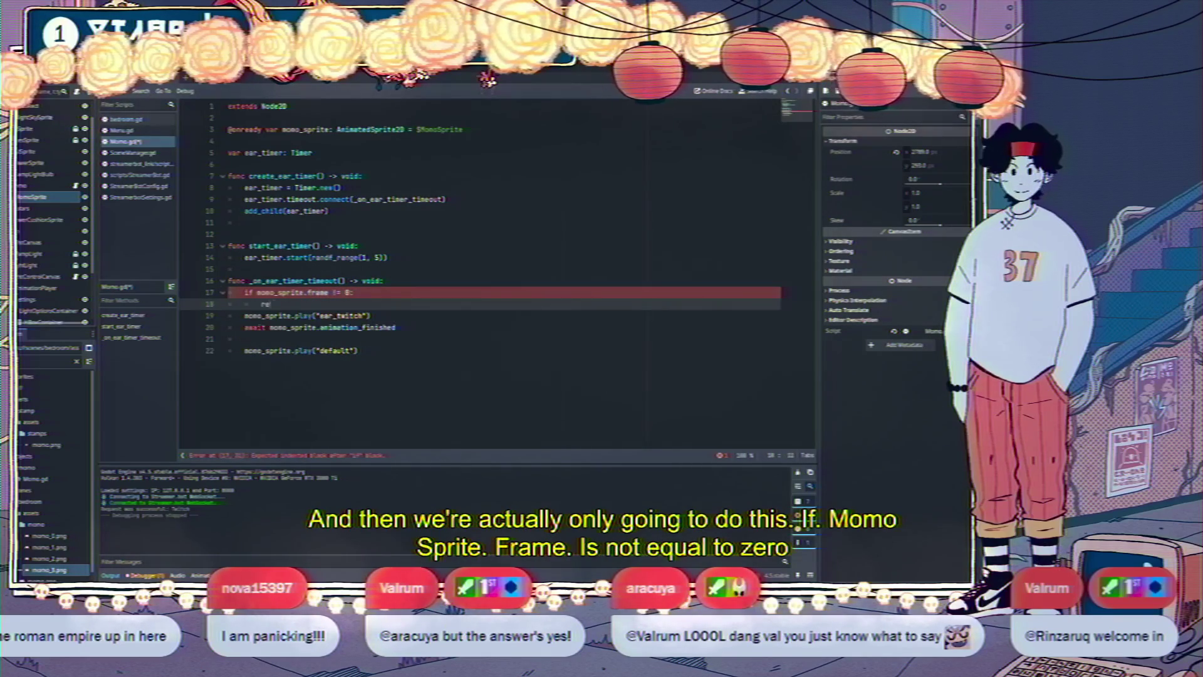
pyautogui.press('Return')
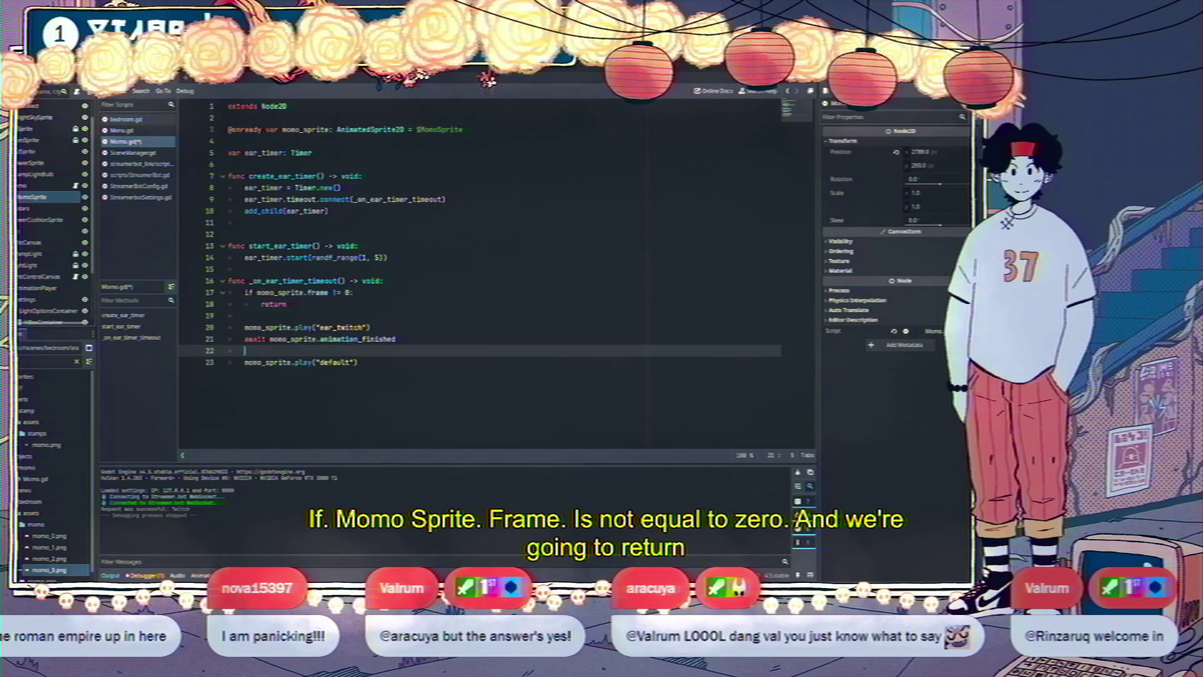
pyautogui.click(288, 303)
# Begin a start_ear_timer() call after the add_child line in create_ear_timer
pyautogui.click(446, 199)
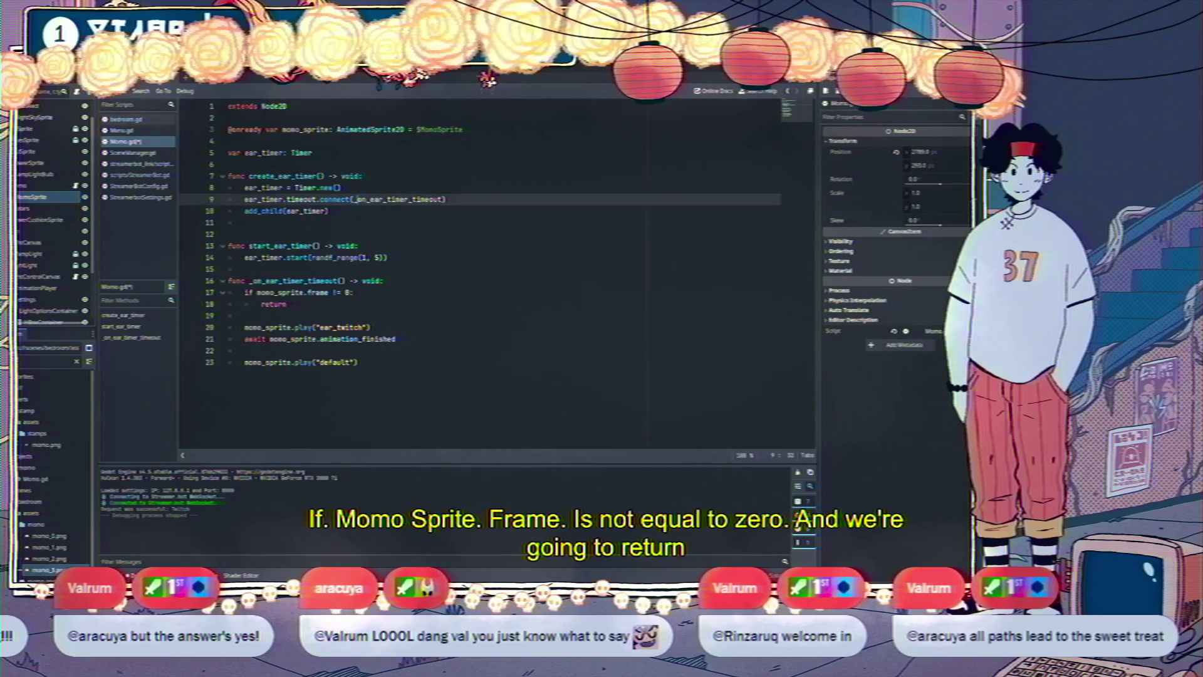
pyautogui.press('Down')
pyautogui.press('Return')
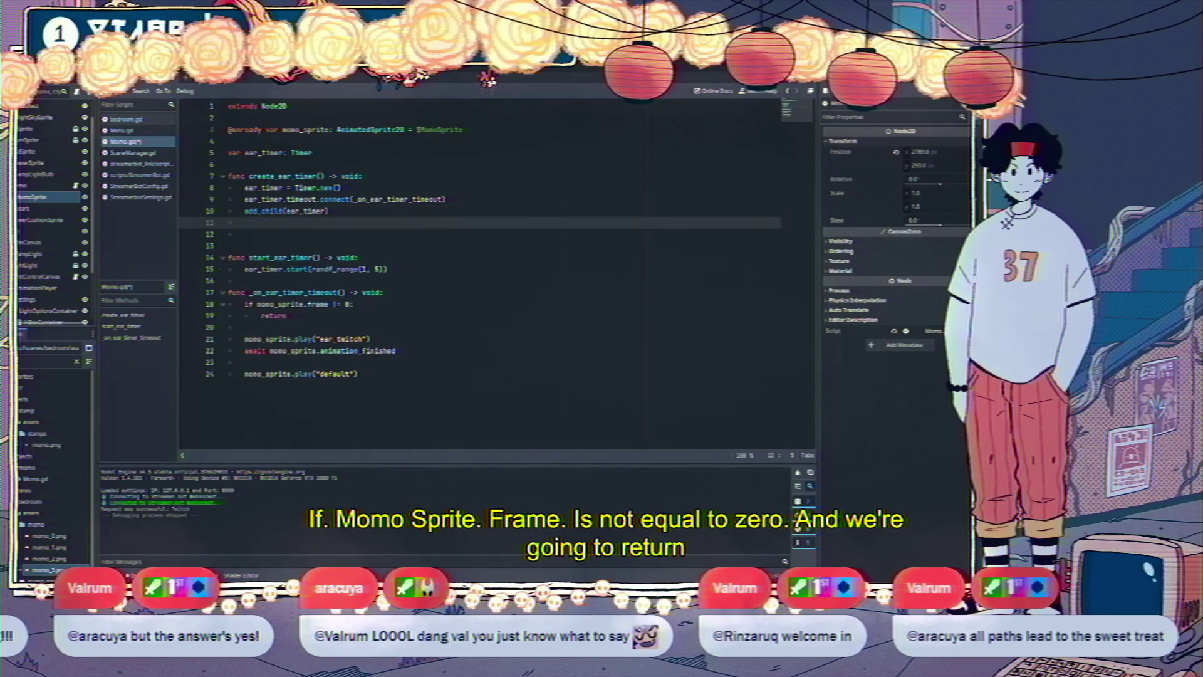
pyautogui.press('Return')
pyautogui.write('start_ear_timer')
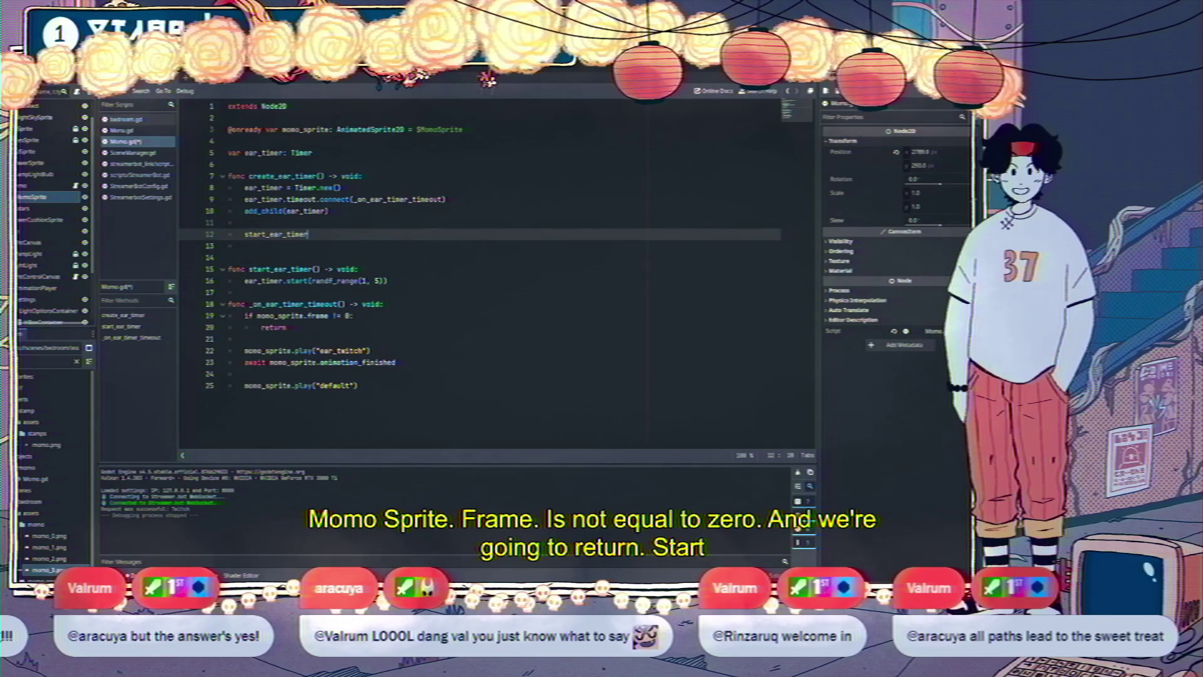
# Add a _ready() function below the ear_timer variable that calls create_ear_timer()
pyautogui.click(245, 222)
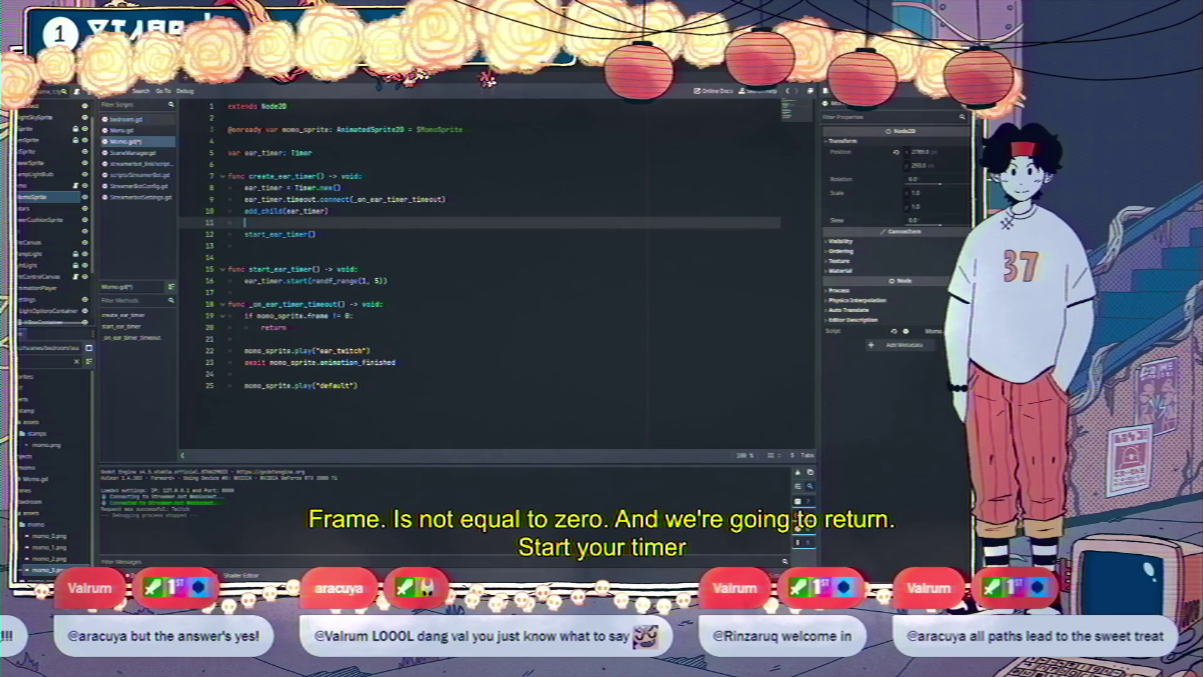
pyautogui.click(229, 164)
pyautogui.press('Return')
pyautogui.press('Return')
pyautogui.press('Up')
pyautogui.write('fun')
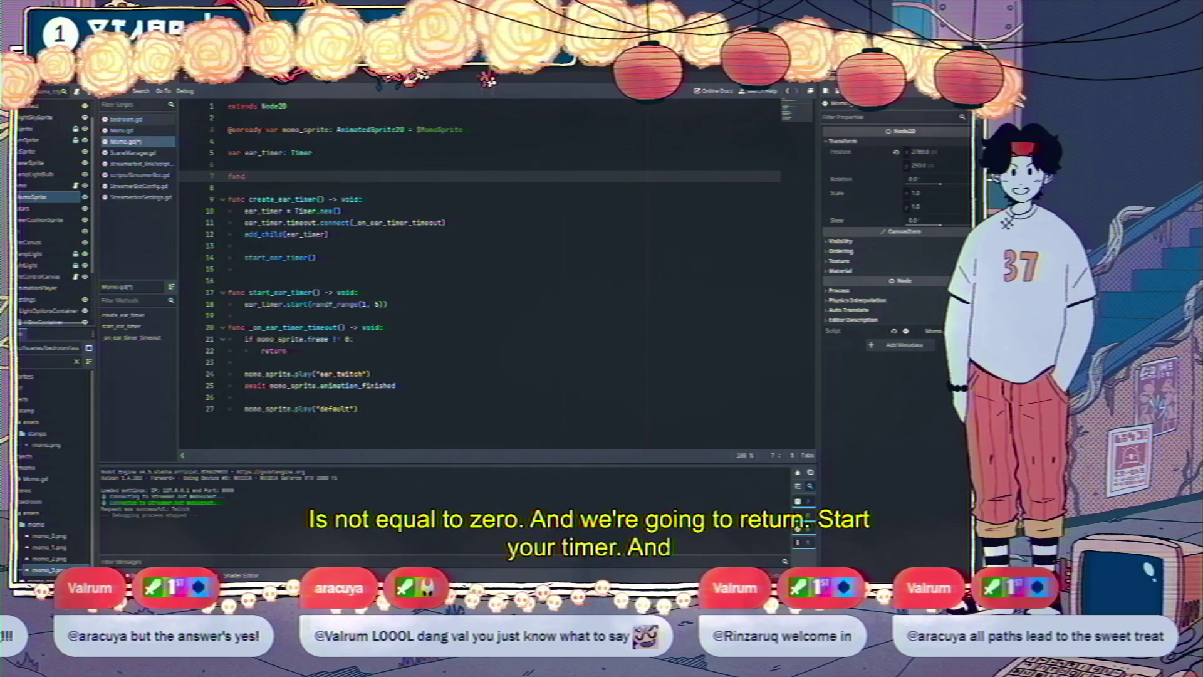
pyautogui.write('ady() ')
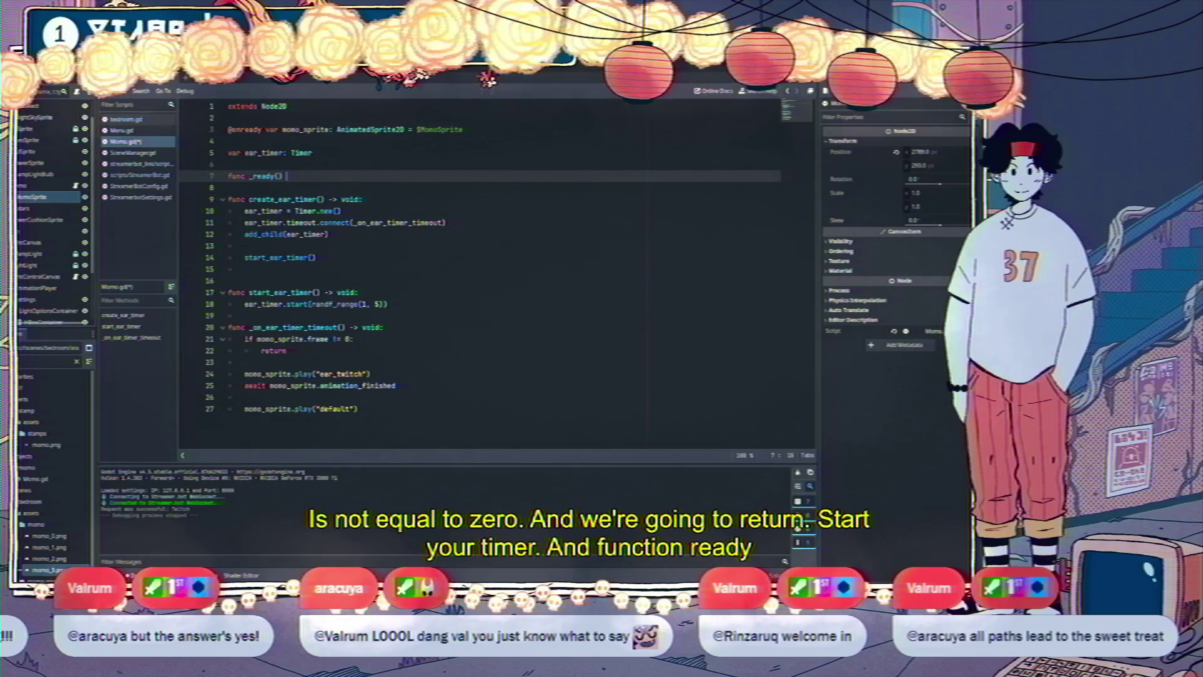
pyautogui.write('-> void:')
pyautogui.press('Return')
pyautogui.write('create')
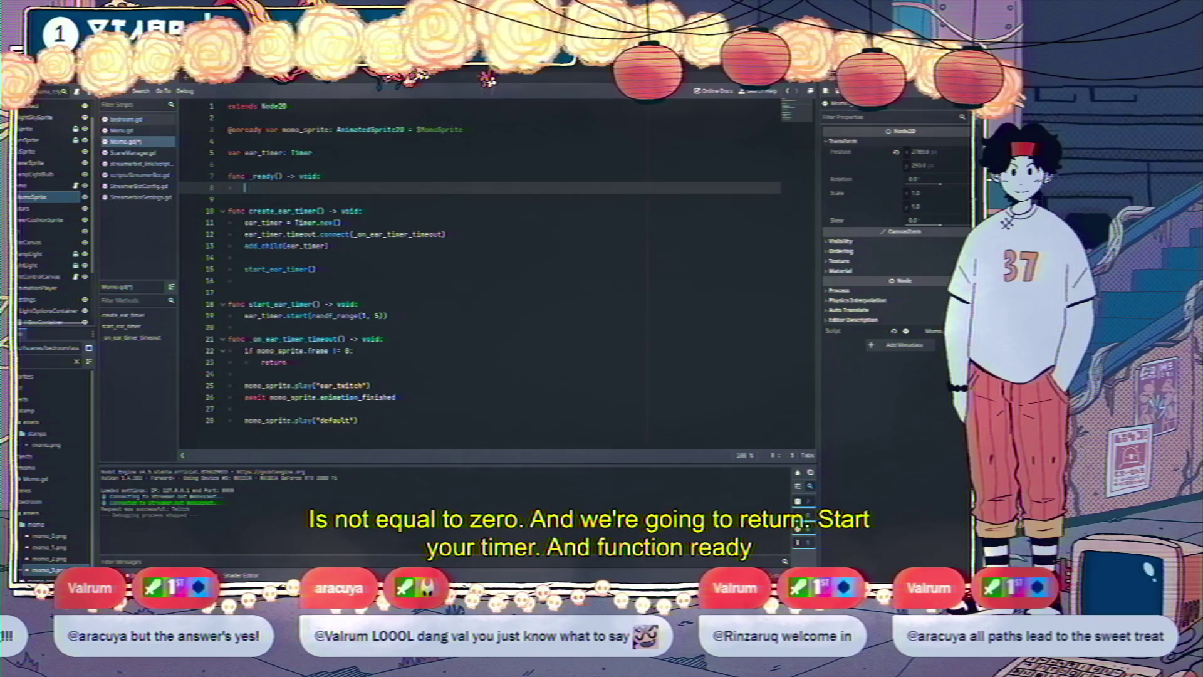
pyautogui.write('_ear_tim')
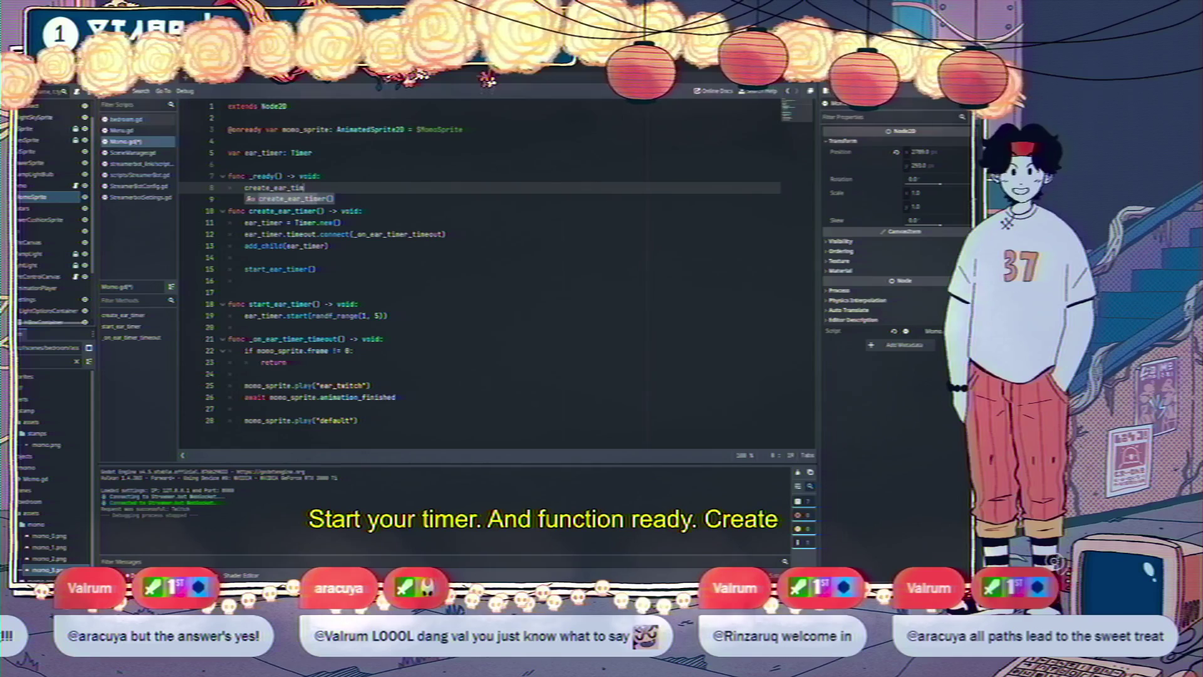
pyautogui.press('Return')
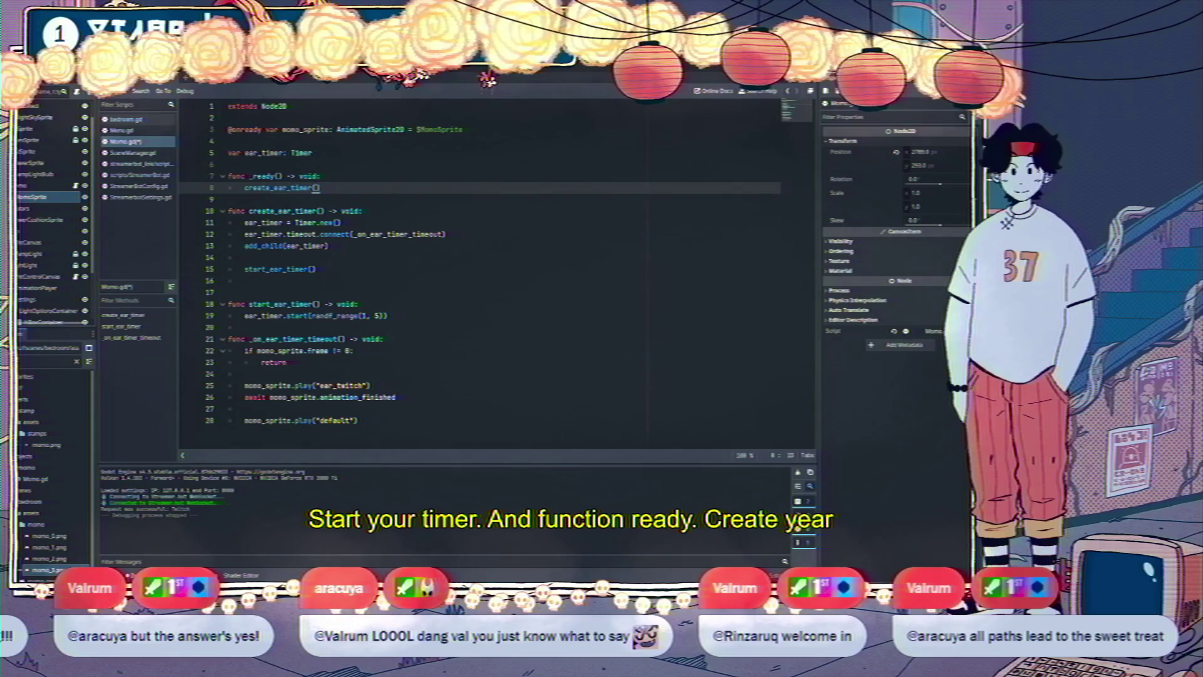
pyautogui.doubleClick(300, 187)
pyautogui.click(300, 187)
# Move the timeout connect line so it comes right after add_child in create_ear_timer
pyautogui.moveTo(244, 222); pyautogui.dragTo(446, 234)
pyautogui.hotkey('ctrl', 'c')
pyautogui.press('BackSpace')
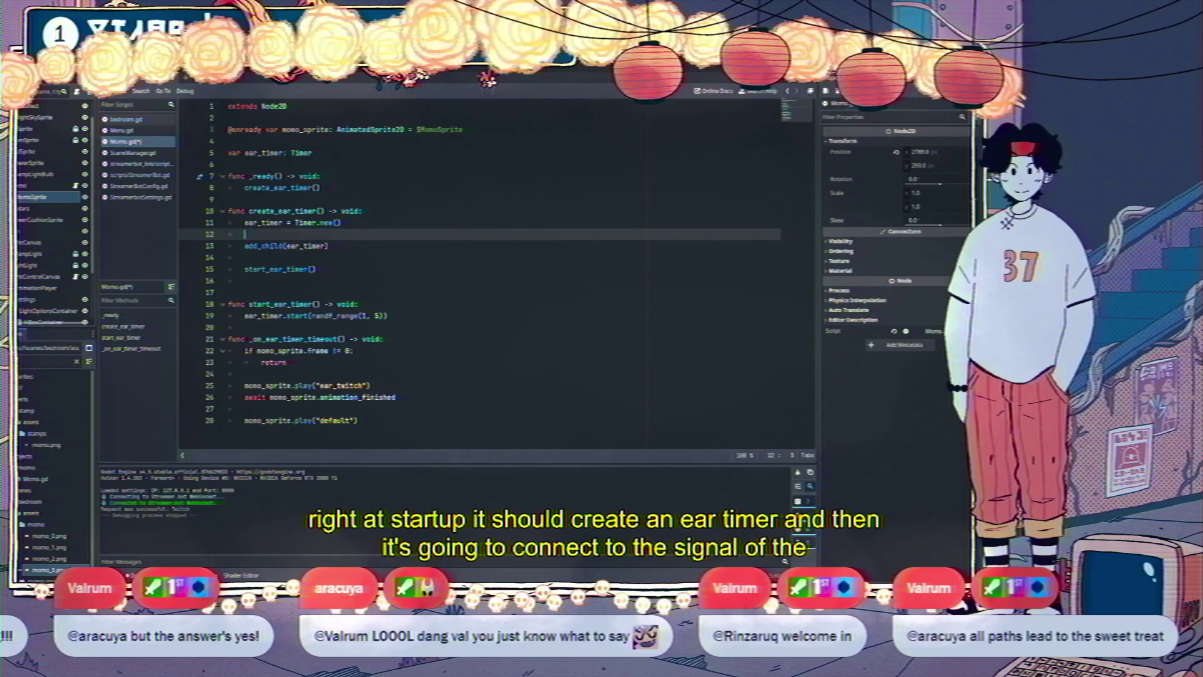
pyautogui.press('BackSpace')
pyautogui.press('Down')
pyautogui.press('End')
pyautogui.press('Return')
pyautogui.press('Return')
pyautogui.hotkey('ctrl', 'v')
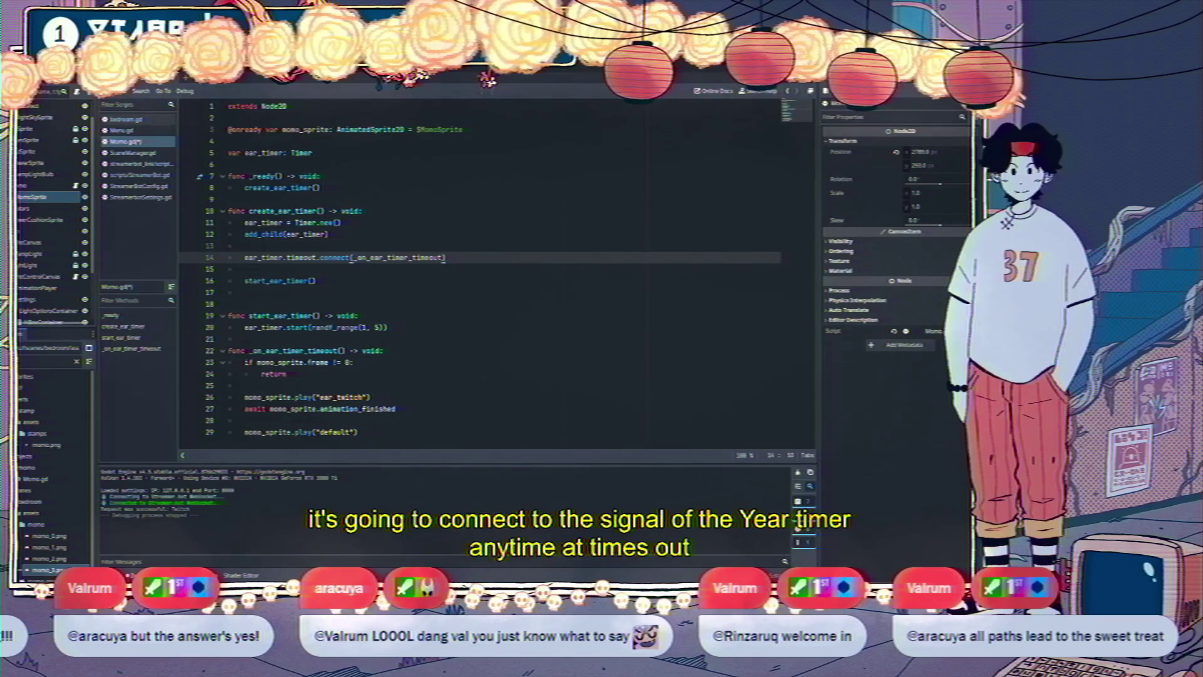
# Review the finished start_ear_timer, randf_range start and _ready code in Momo.gd
pyautogui.click(244, 269)
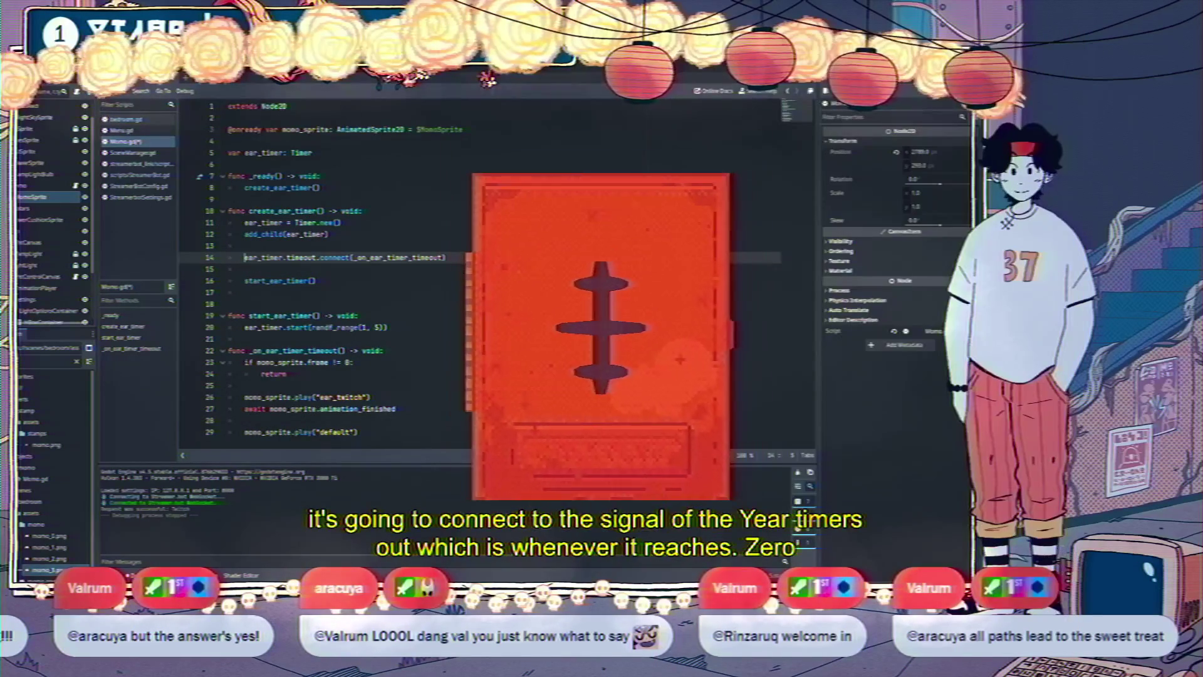
pyautogui.click(245, 281)
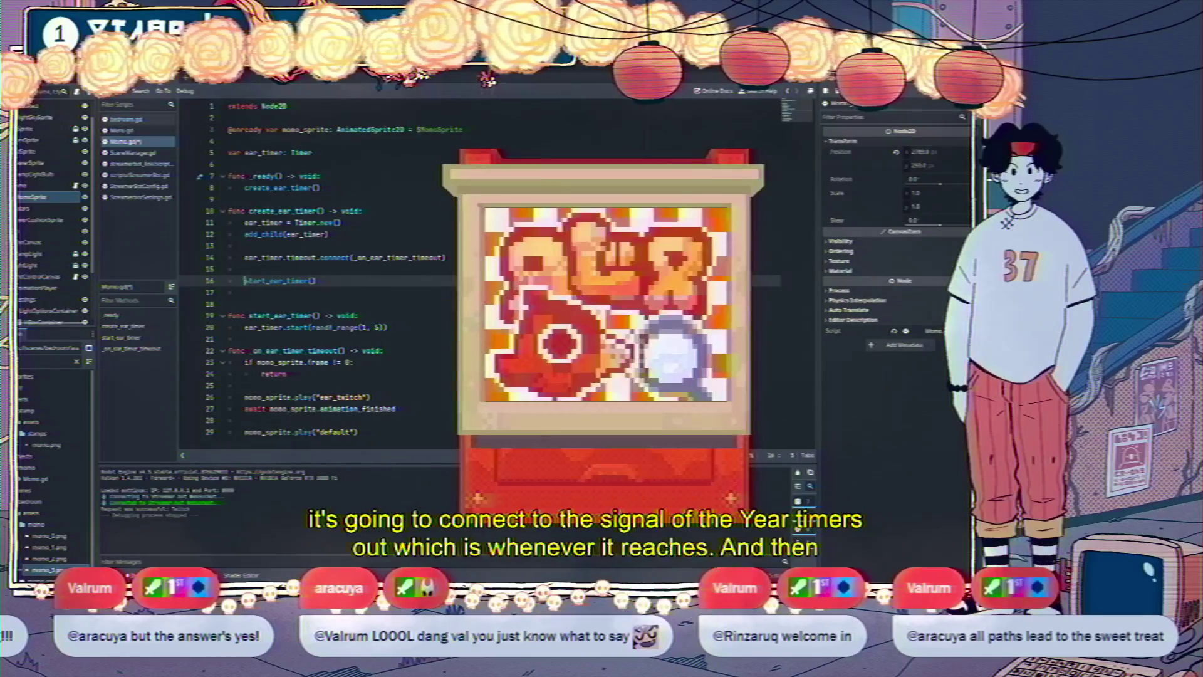
pyautogui.click(384, 327)
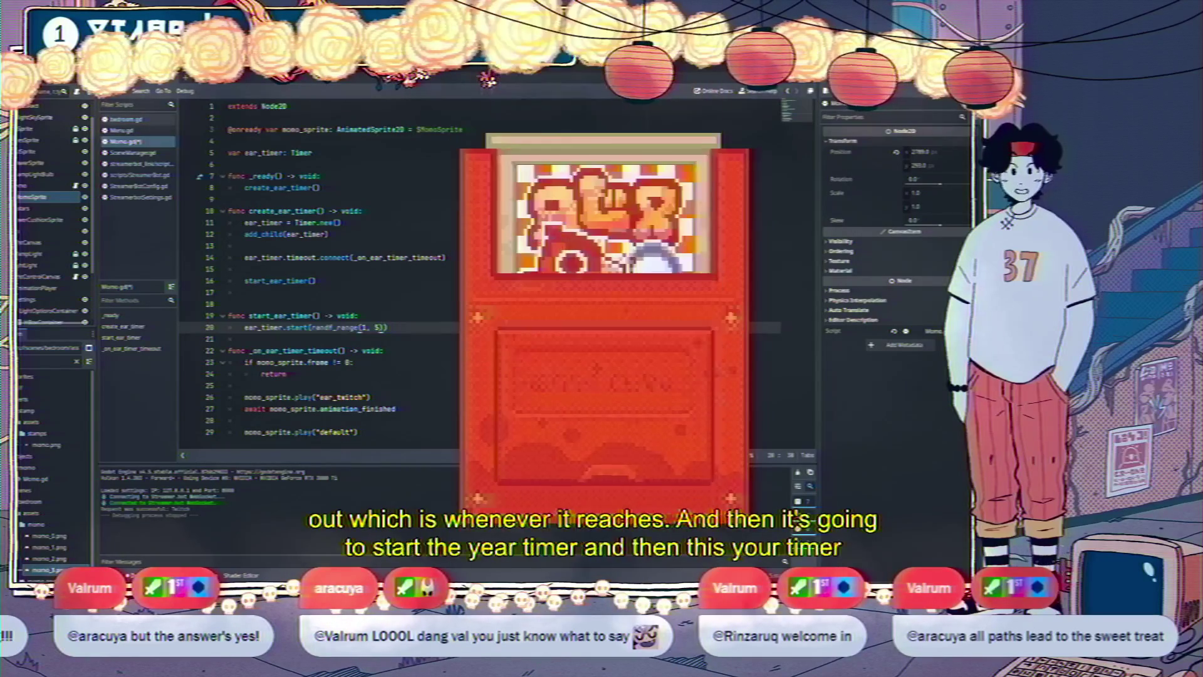
pyautogui.click(295, 362)
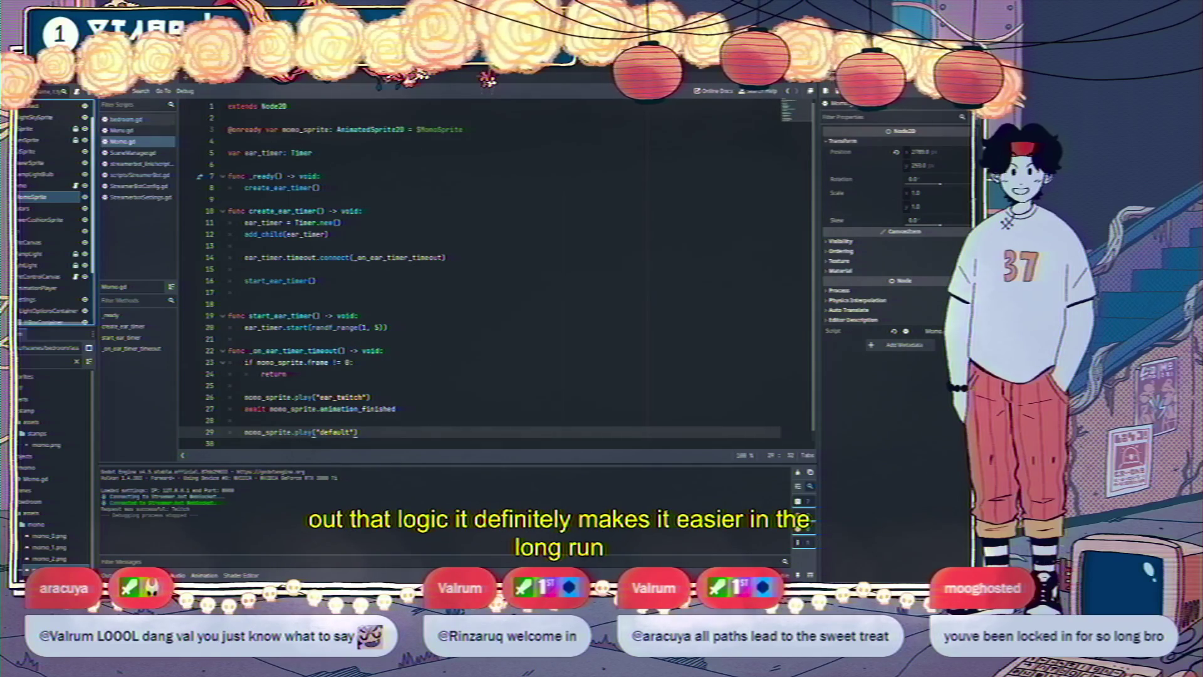
pyautogui.click(244, 292)
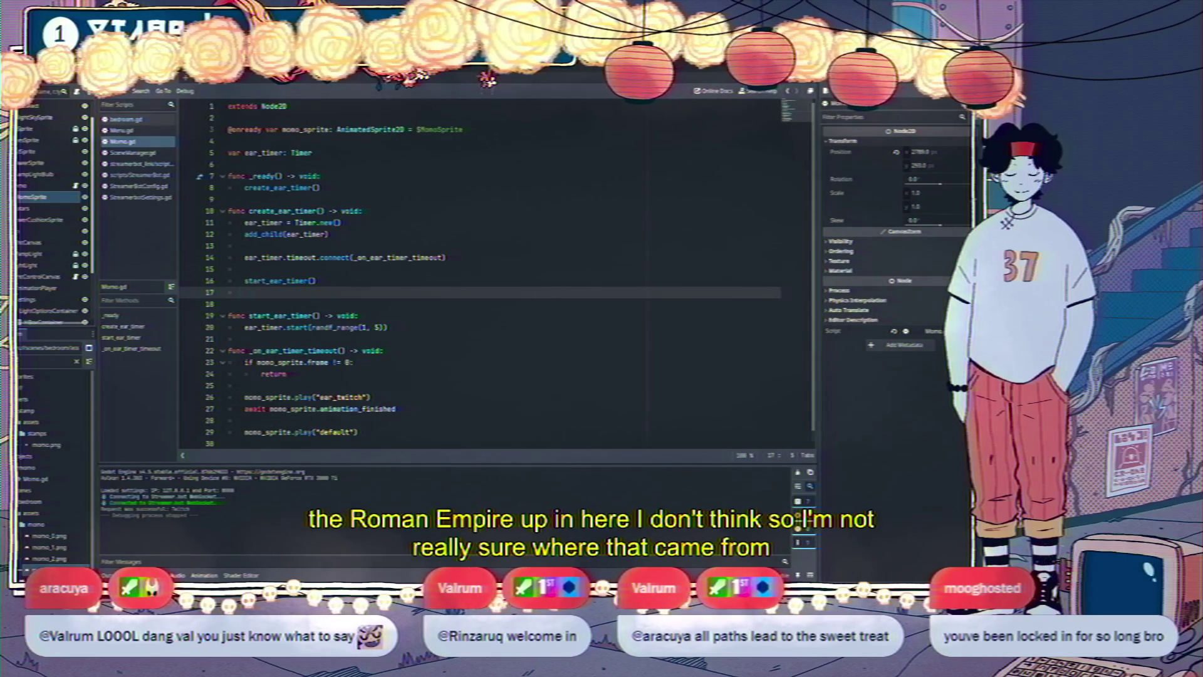
pyautogui.click(358, 315)
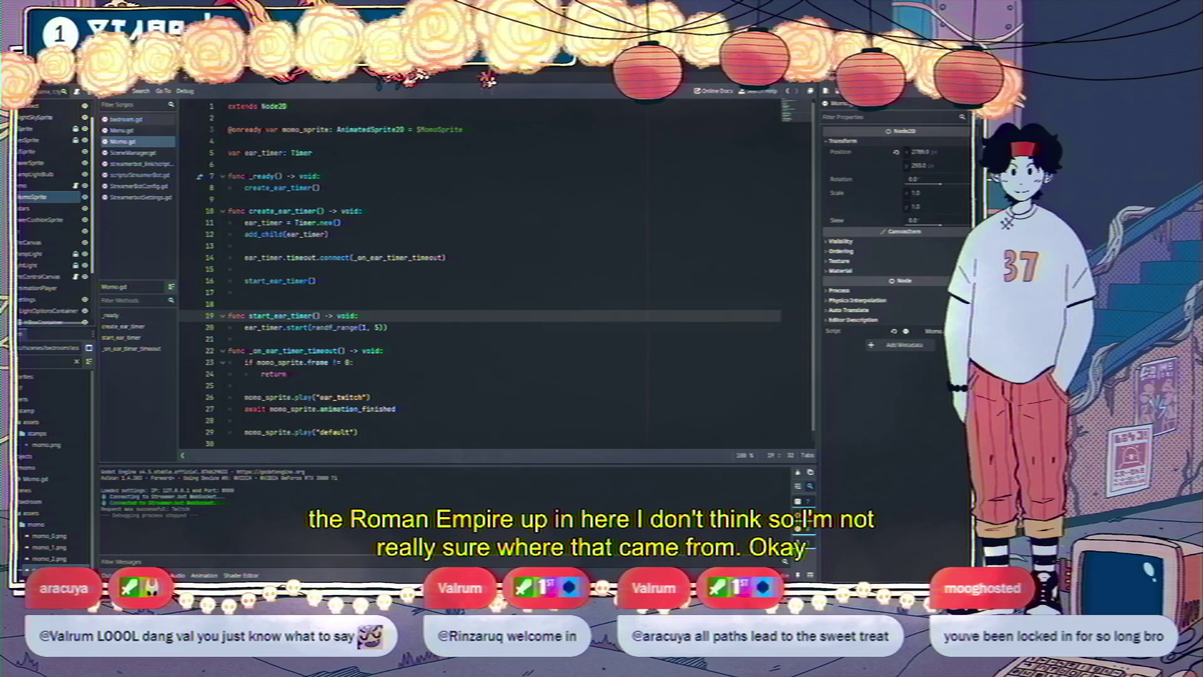
pyautogui.click(321, 176)
pyautogui.hotkey('ctrl', 'F1')
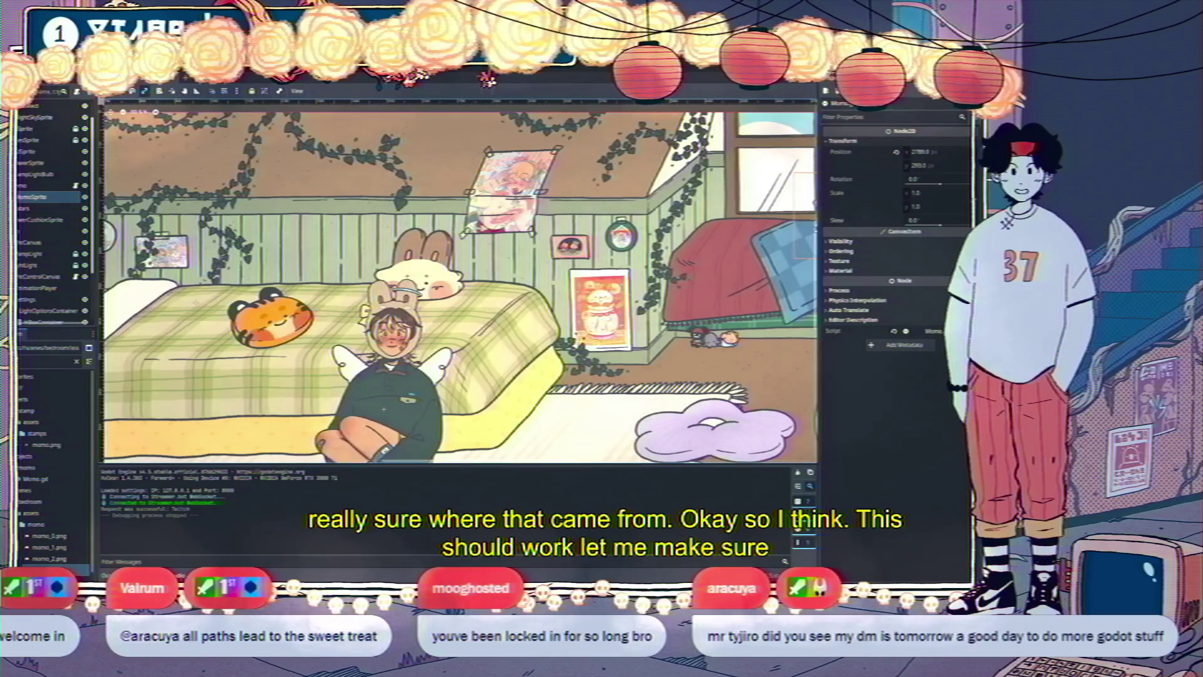
# Turn on Autoplay for the AnimatedSprite2D's default animation, then run and stop the game
pyautogui.click(196, 559)
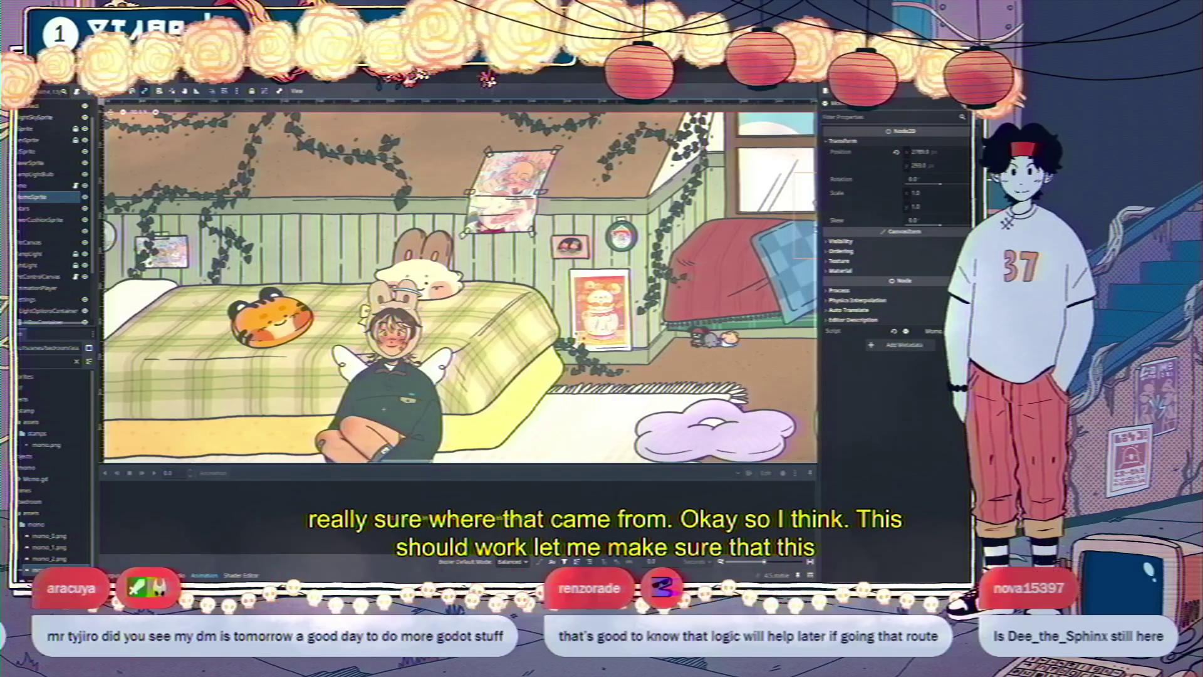
pyautogui.click(38, 197)
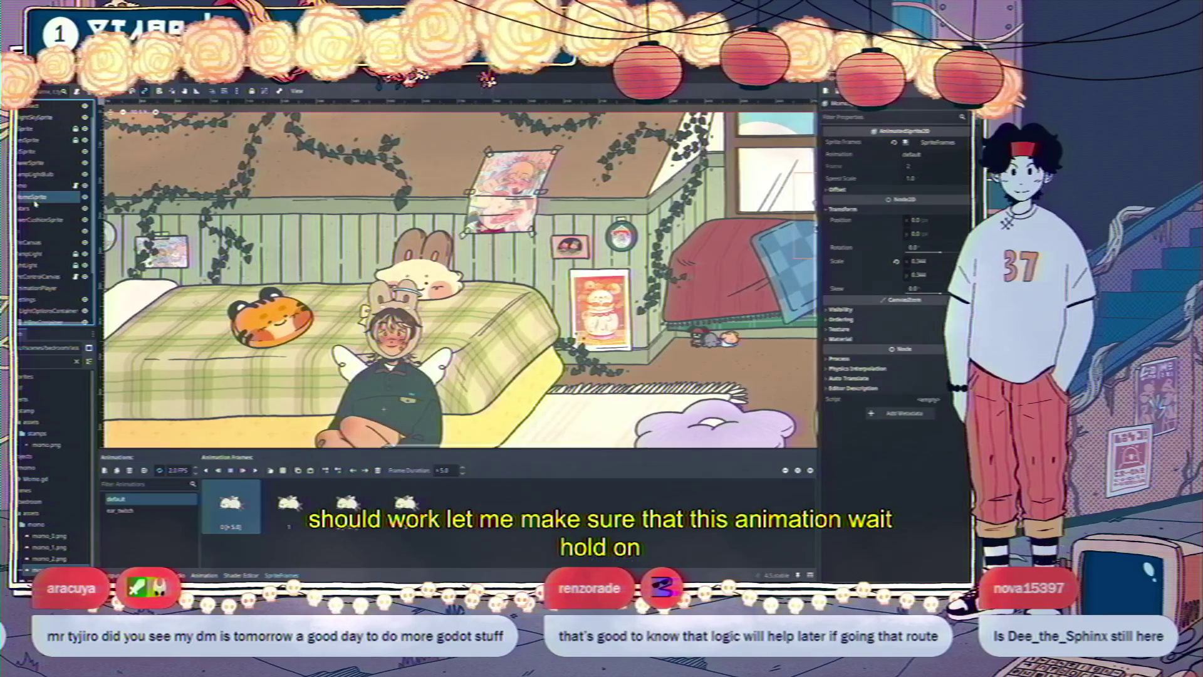
pyautogui.click(143, 470)
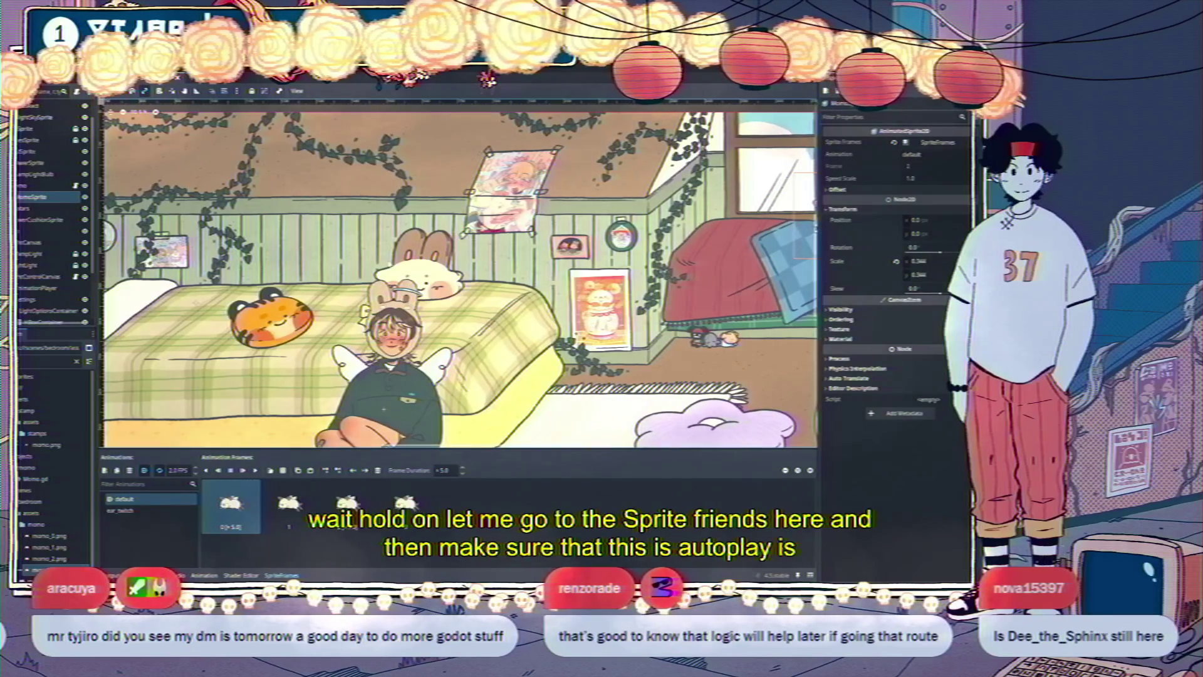
pyautogui.press('F5')
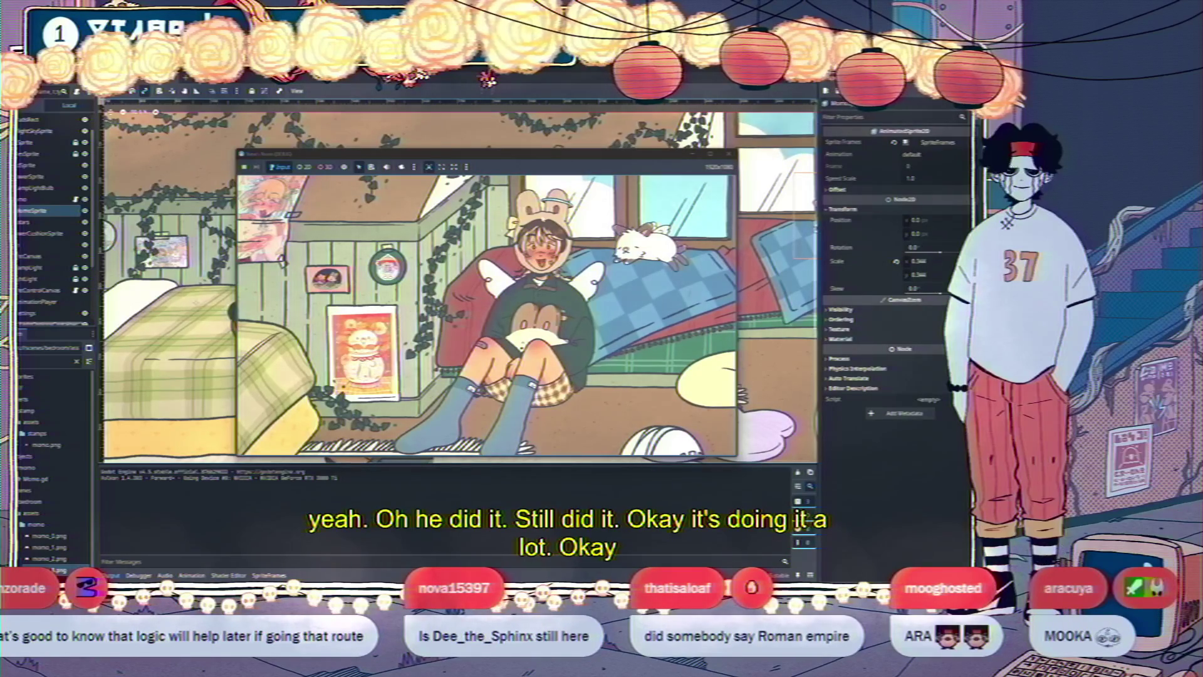
pyautogui.press('F8')
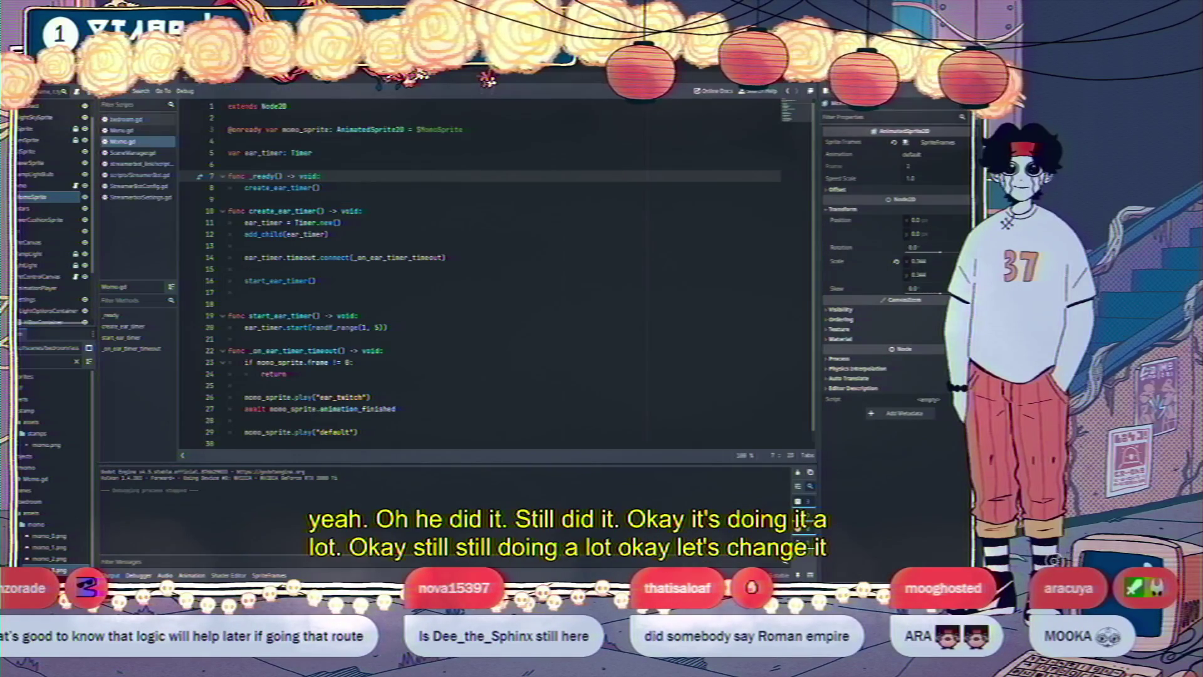
# Change the timer start to randf_range(3, 10) and run the game to test it
pyautogui.click(361, 327)
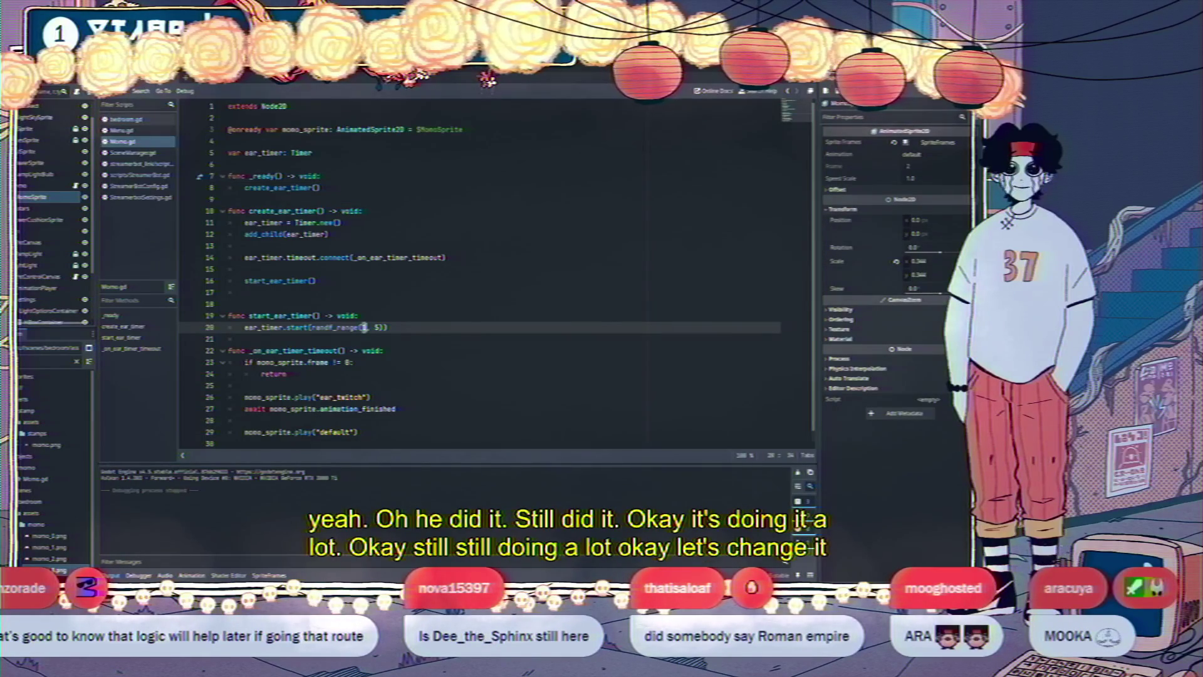
pyautogui.write('3')
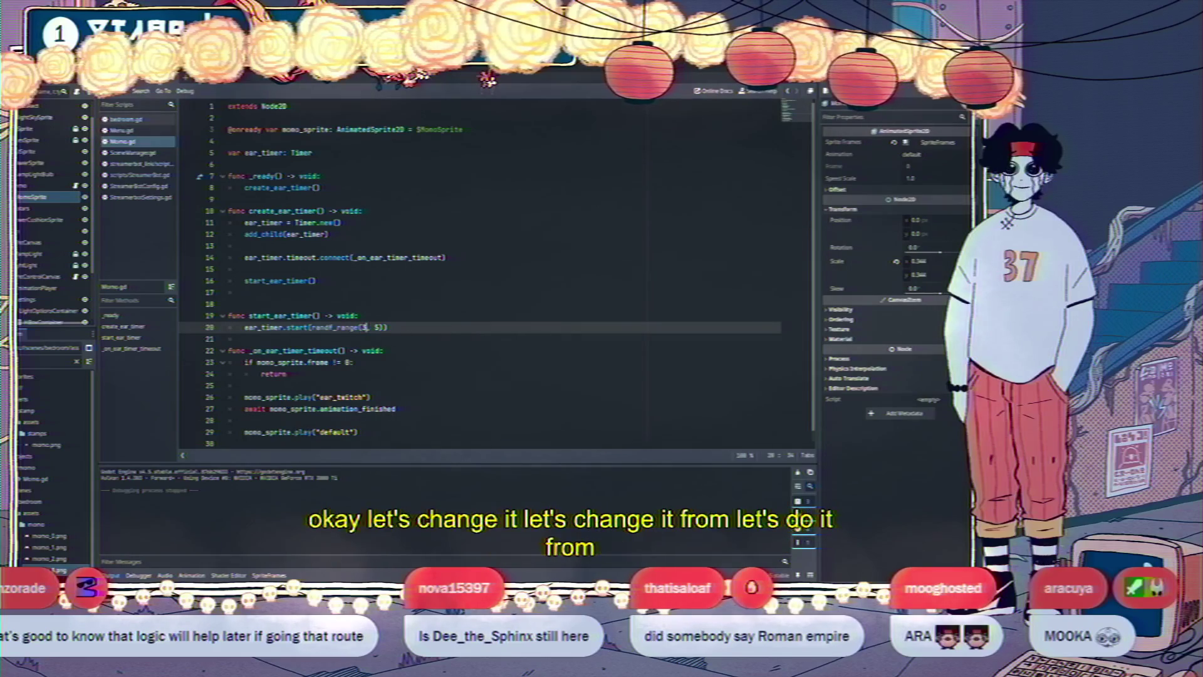
pyautogui.write('10')
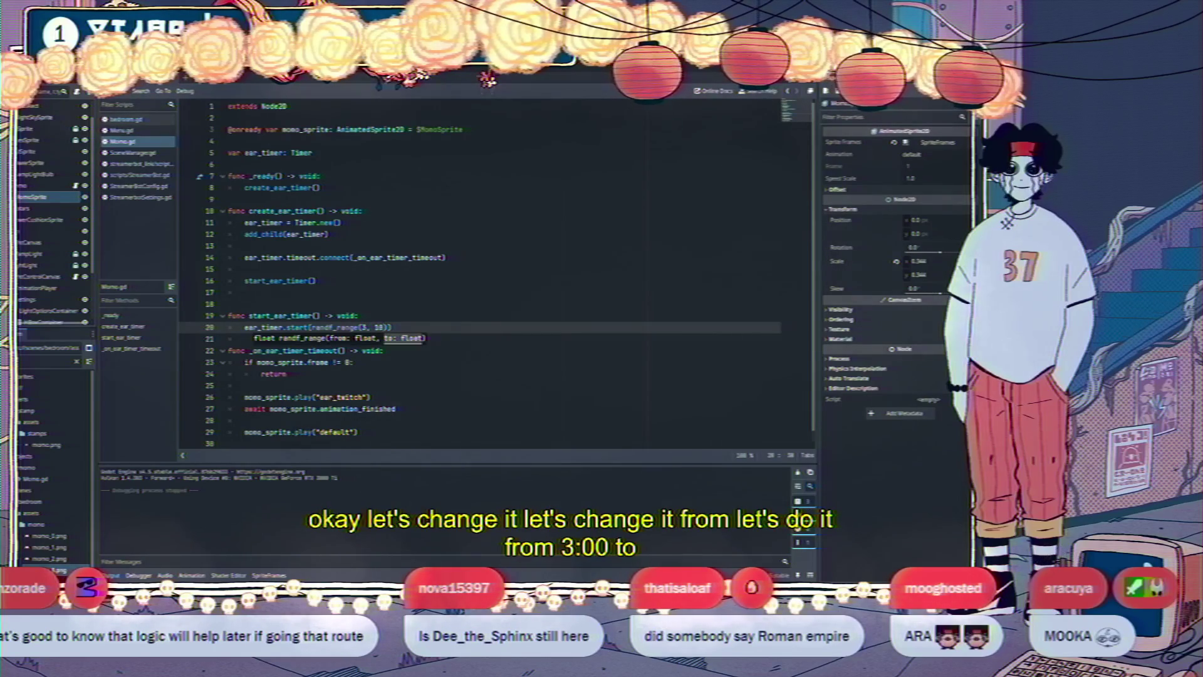
pyautogui.press('F5')
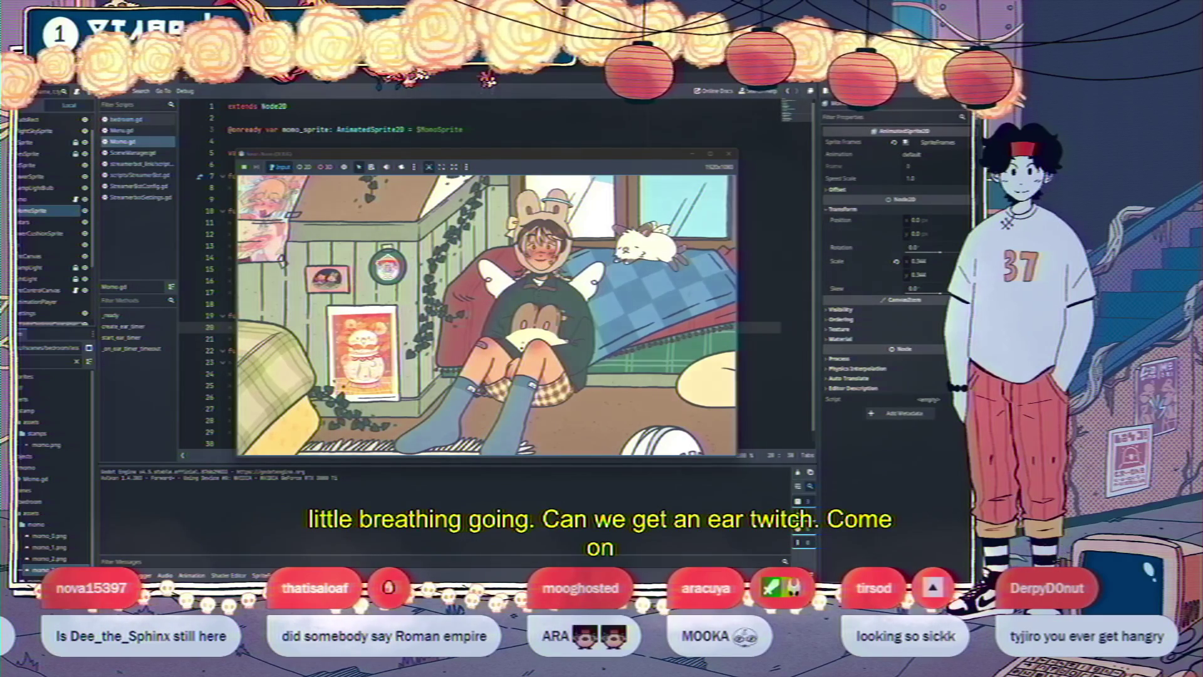
# Stop the game, add start_ear_timer() calls so the timer restarts after each timeout, and rerun
pyautogui.press('F8')
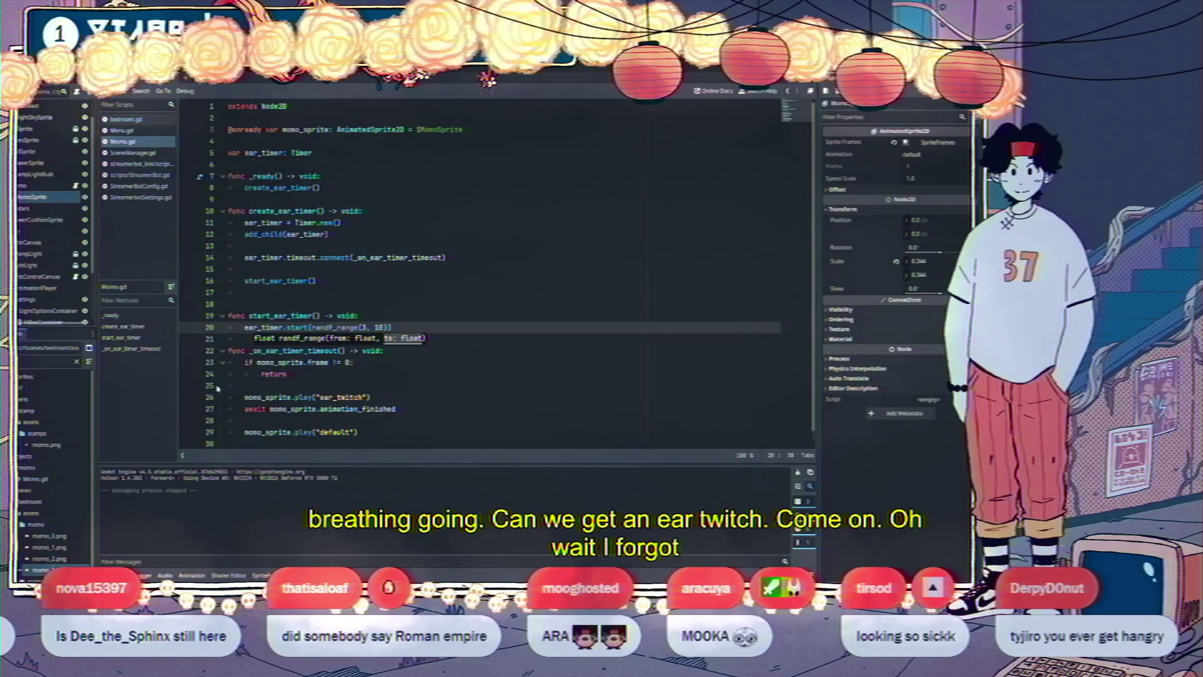
pyautogui.click(245, 374)
pyautogui.click(353, 363)
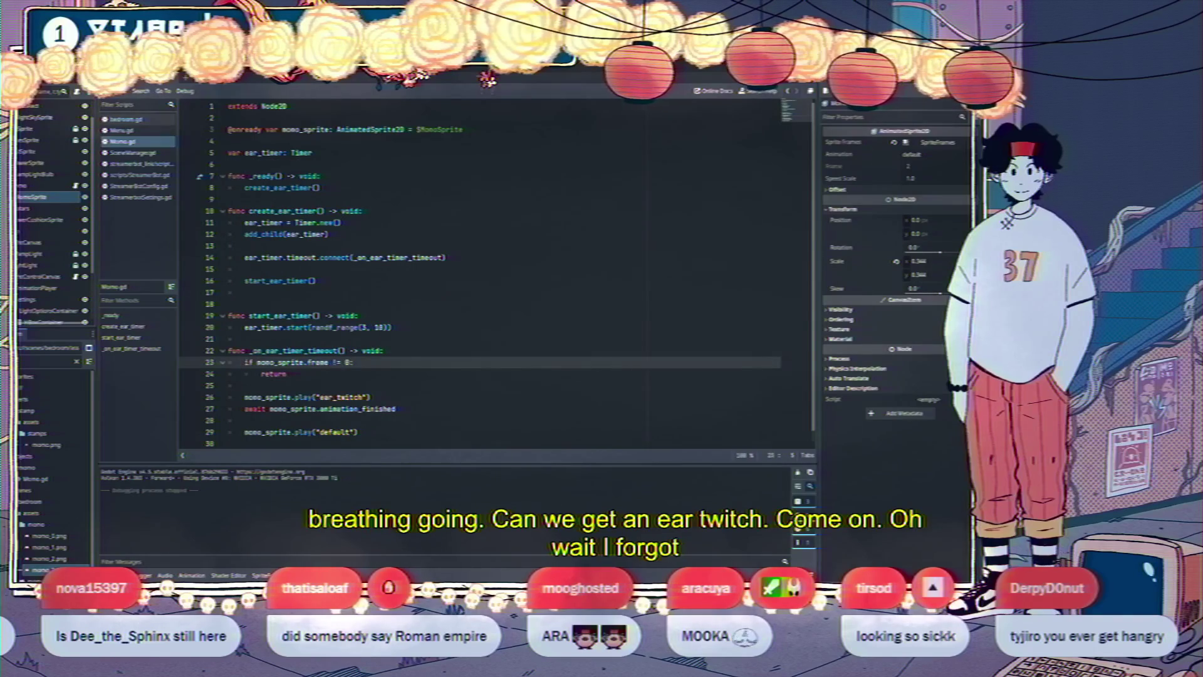
pyautogui.press('Return')
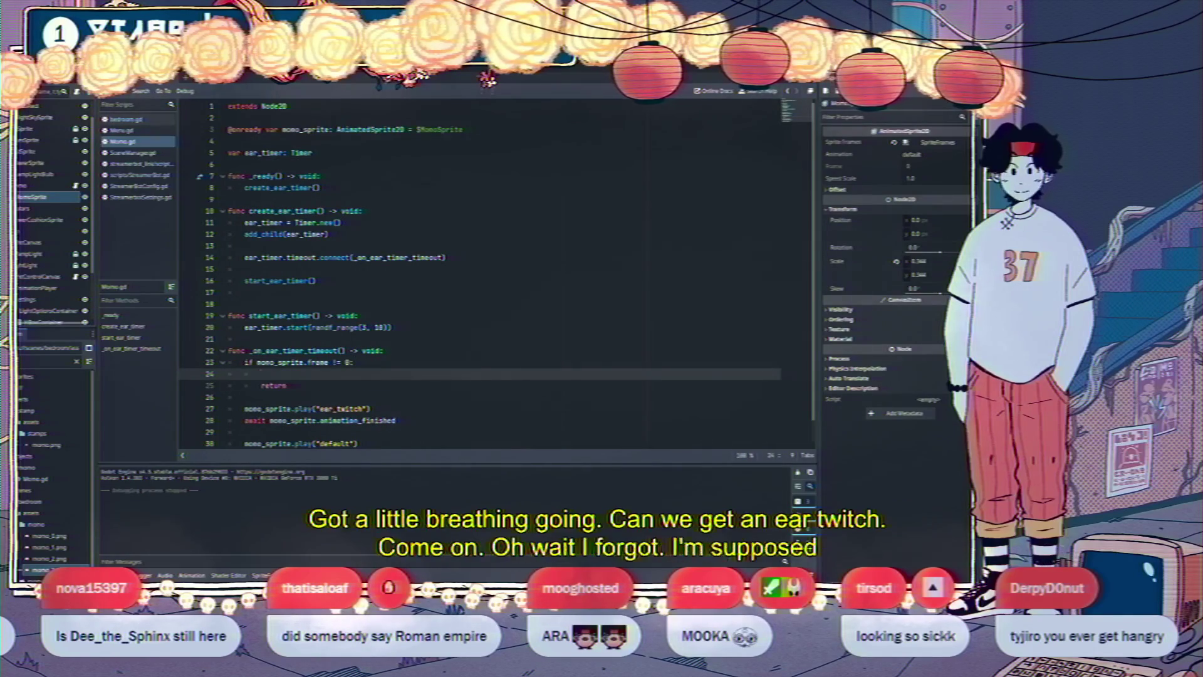
pyautogui.write('start_e')
pyautogui.press('Return')
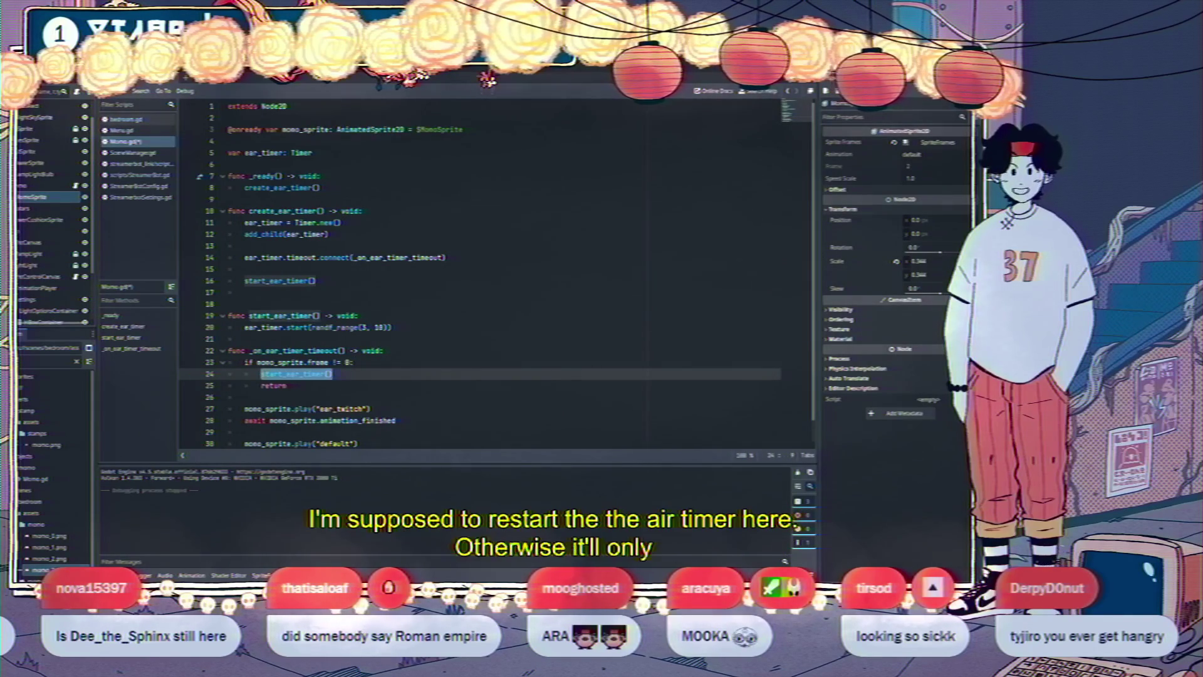
pyautogui.click(359, 442)
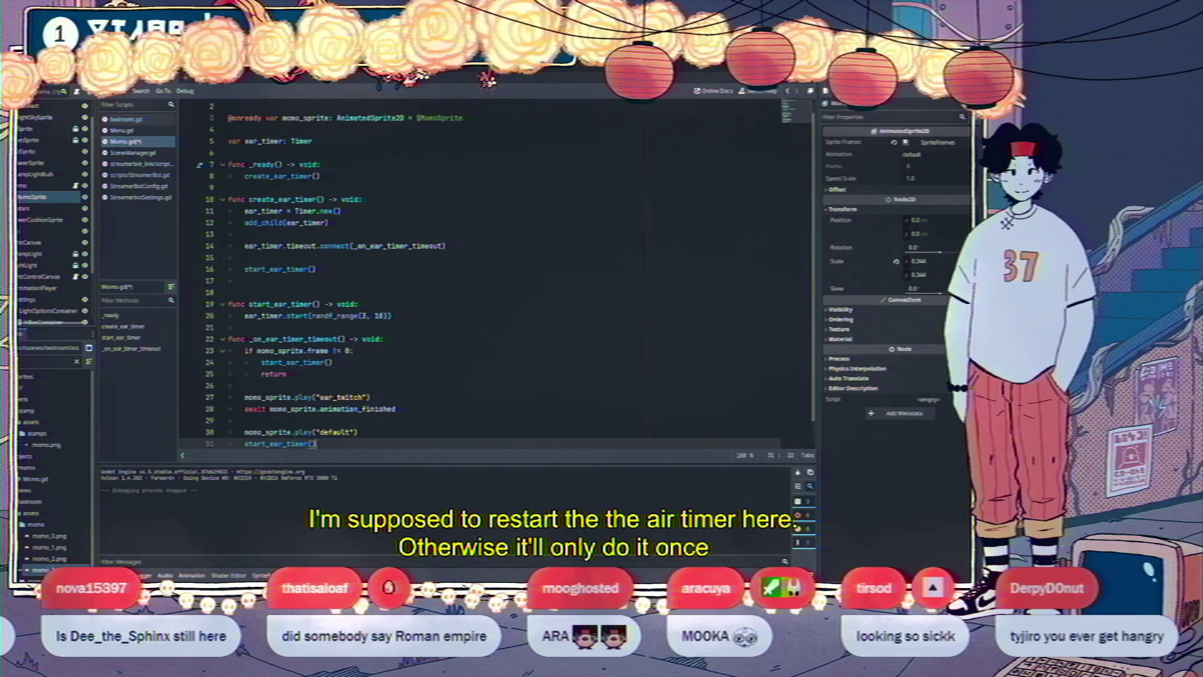
pyautogui.press('F5')
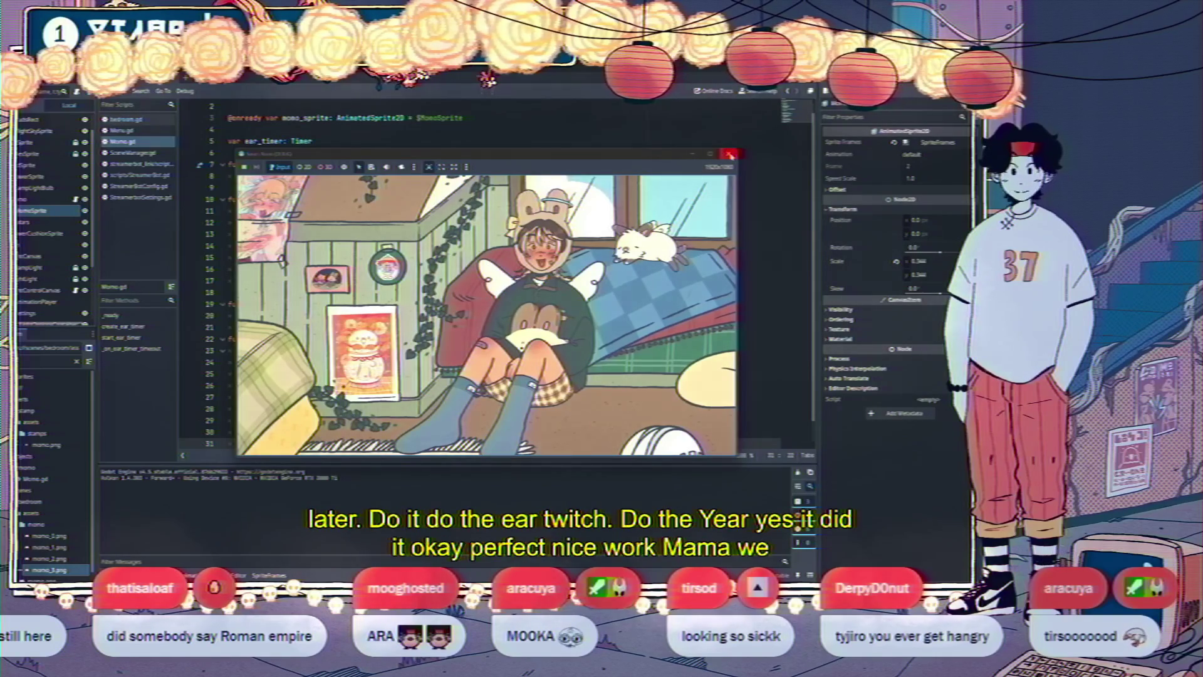
# Scale MomoSprite to about 0.42 and save the Momo branch as momo.tscn in res://objects/momo
pyautogui.click(730, 154)
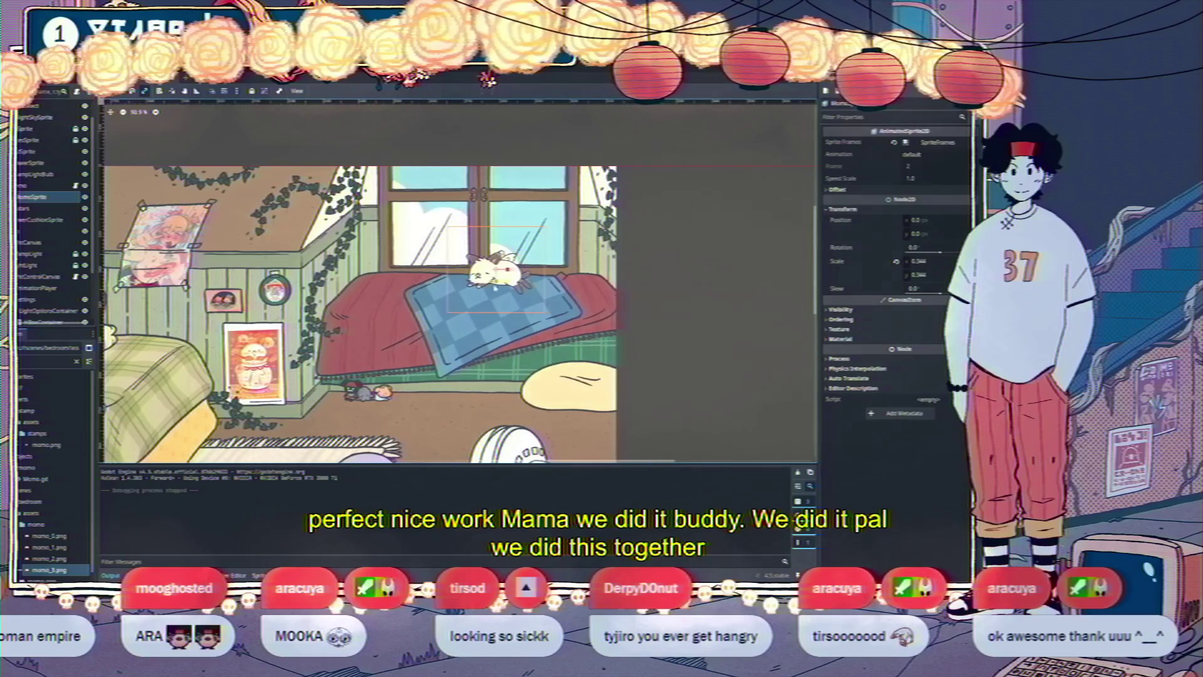
pyautogui.moveTo(549, 316); pyautogui.dragTo(556, 322)
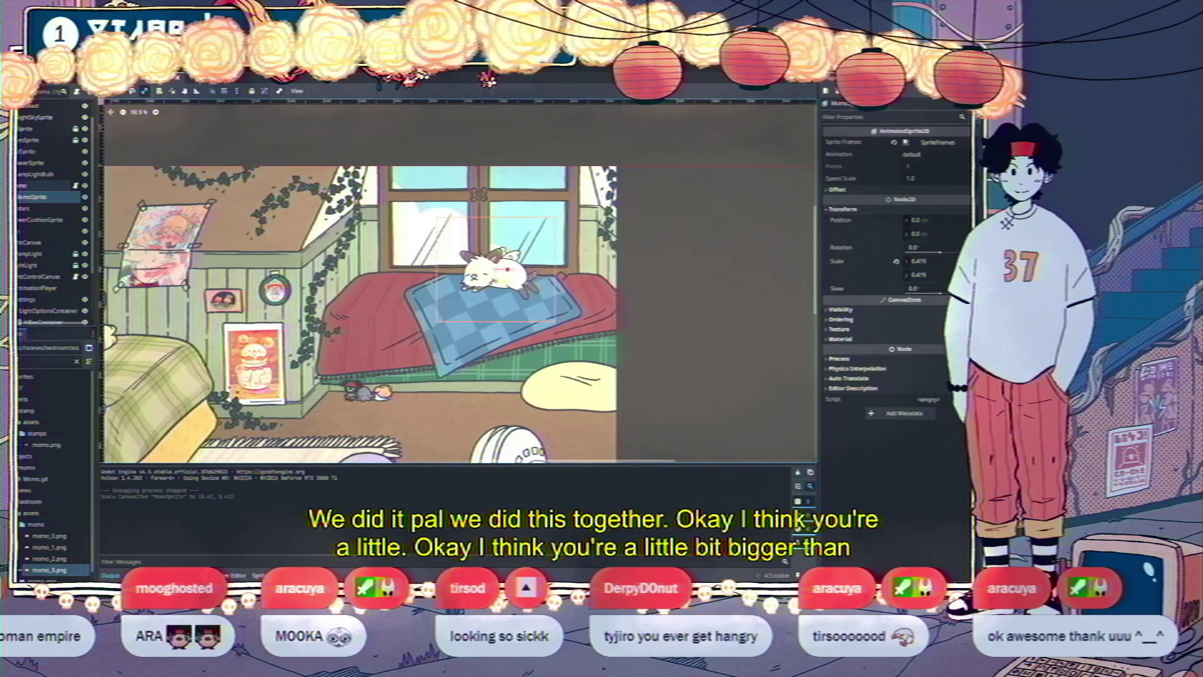
pyautogui.rightClick(24, 186)
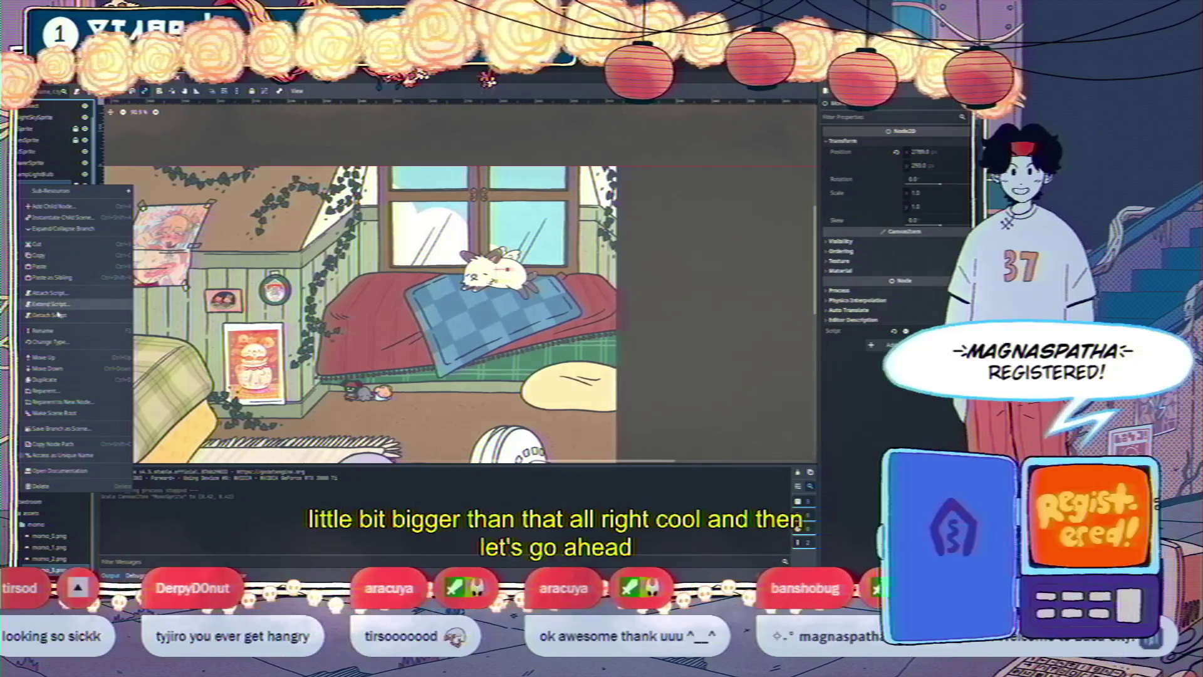
pyautogui.click(60, 428)
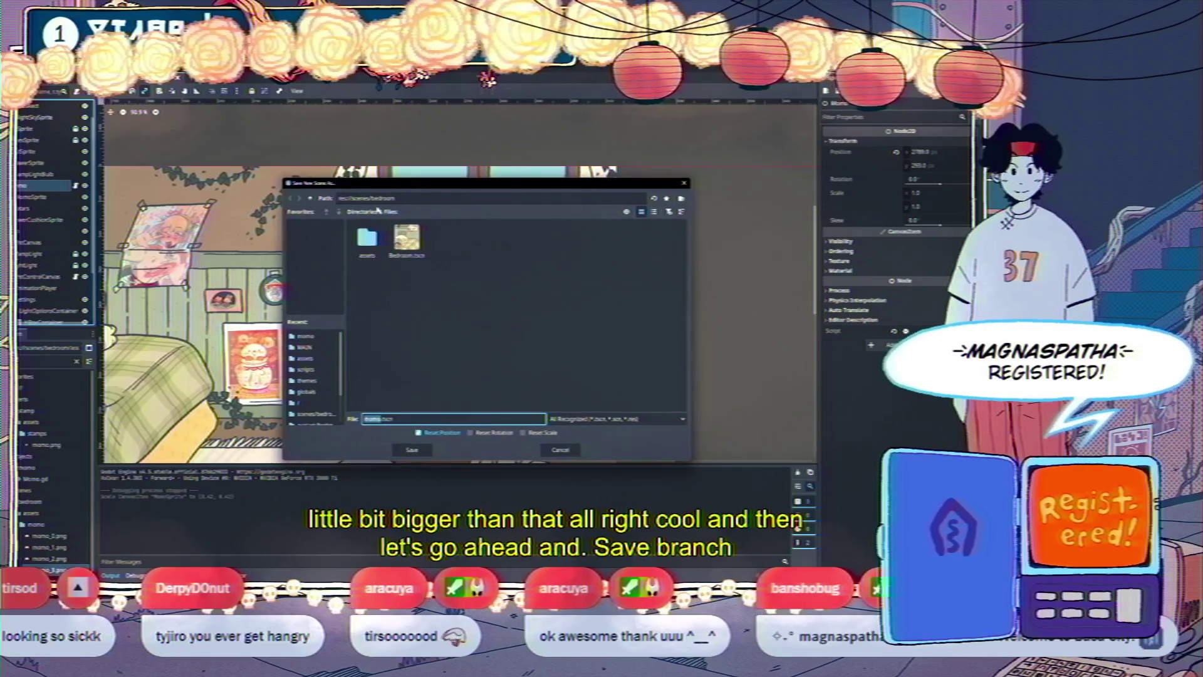
pyautogui.click(310, 199)
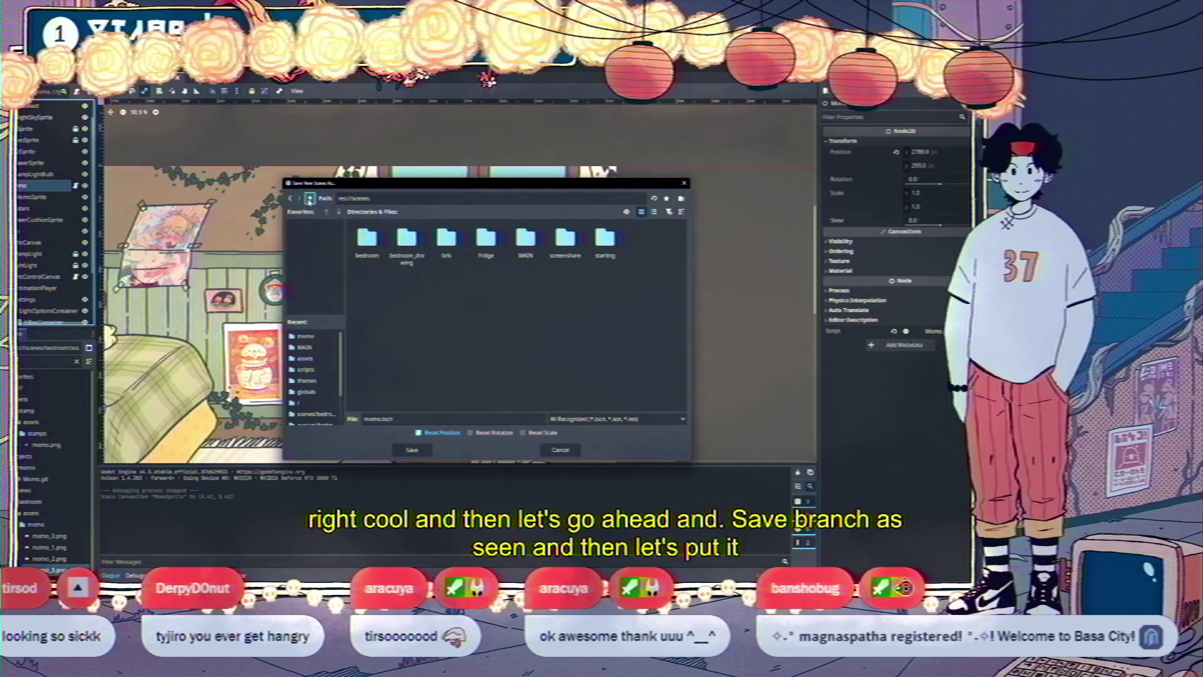
pyautogui.click(310, 199)
pyautogui.doubleClick(526, 241)
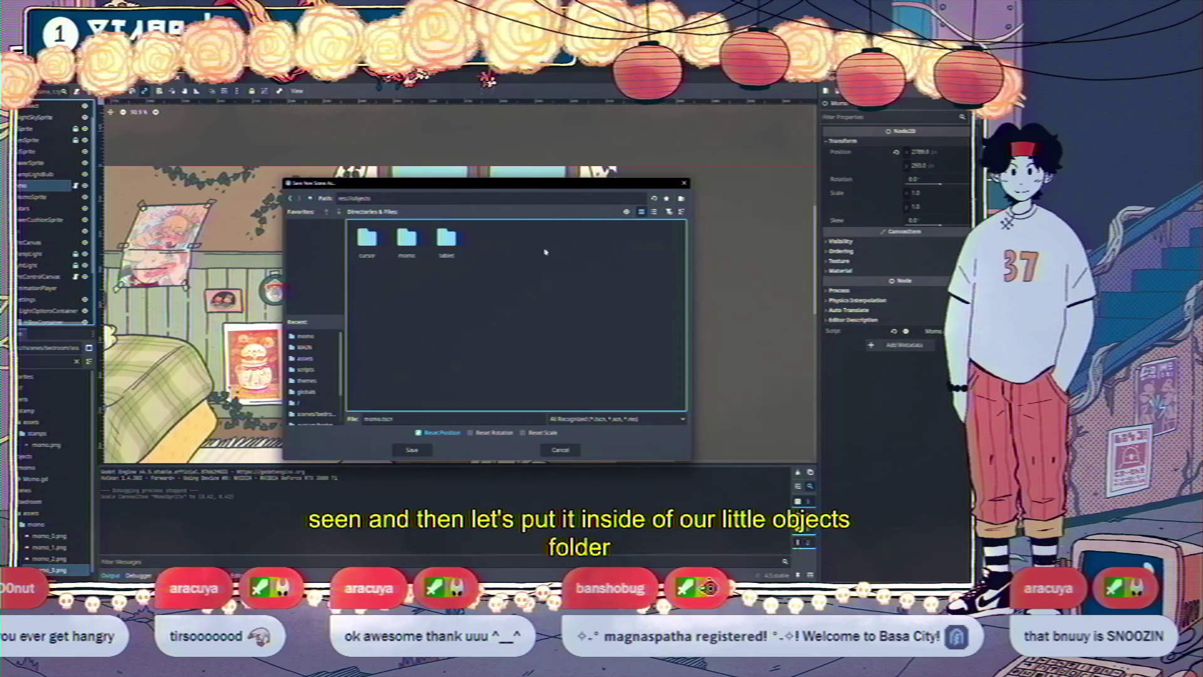
pyautogui.doubleClick(418, 241)
pyautogui.click(412, 448)
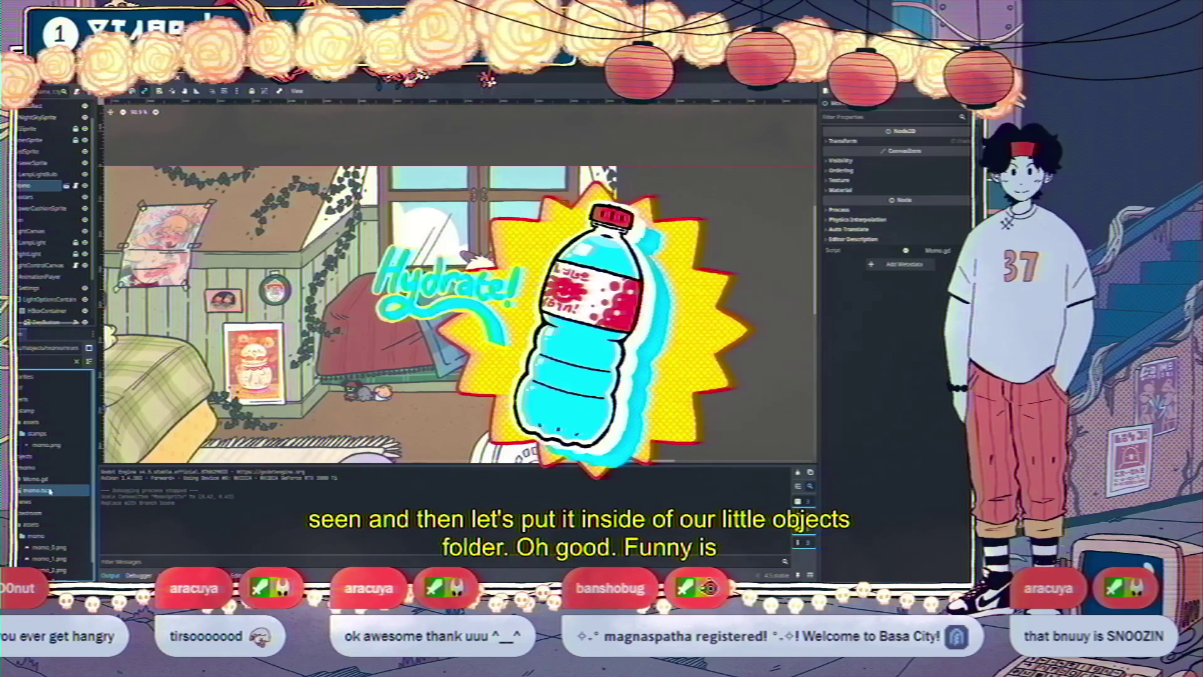
# Rename the saved scene file to Momo.tscn in the FileSystem dock
pyautogui.write('Momo')
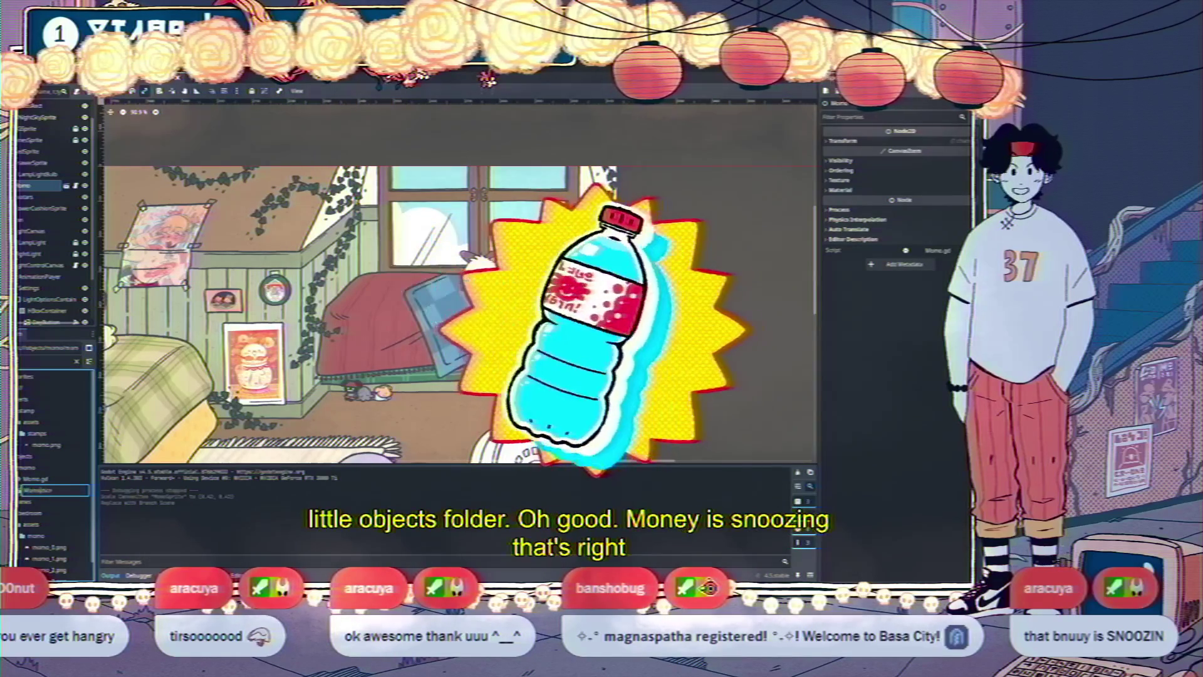
pyautogui.press('Return')
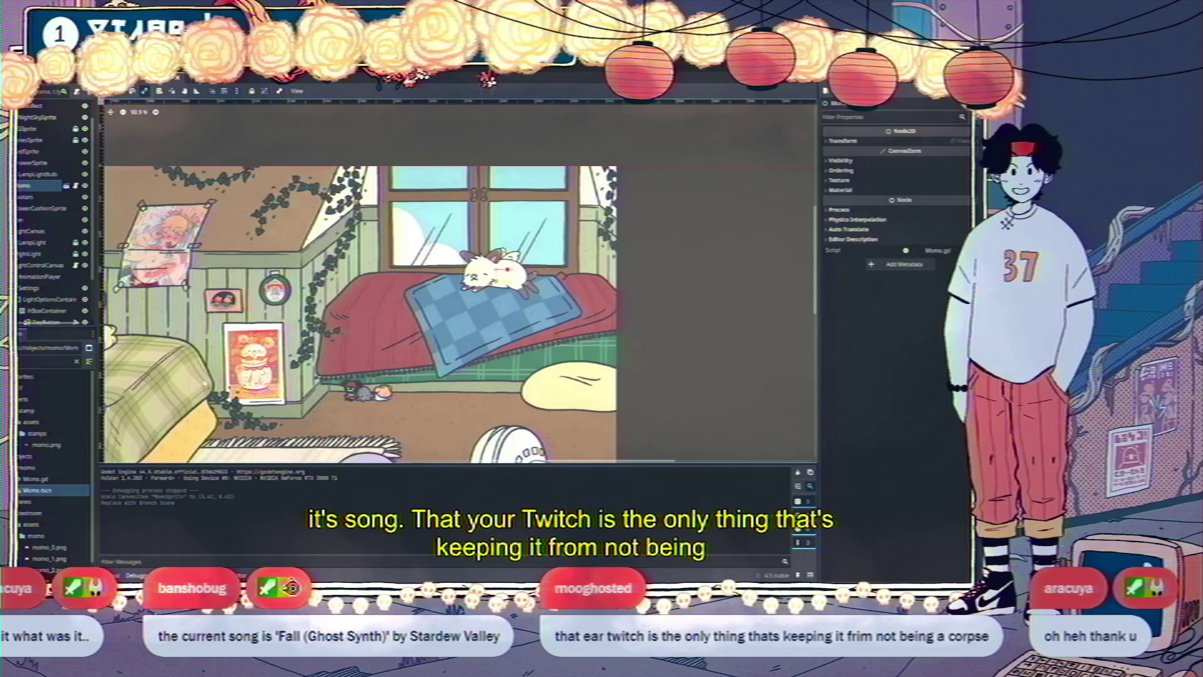
pyautogui.hscroll(-1, 374, 308)
pyautogui.hscroll(-2, 365, 334)
pyautogui.scroll(-1, 364, 335)
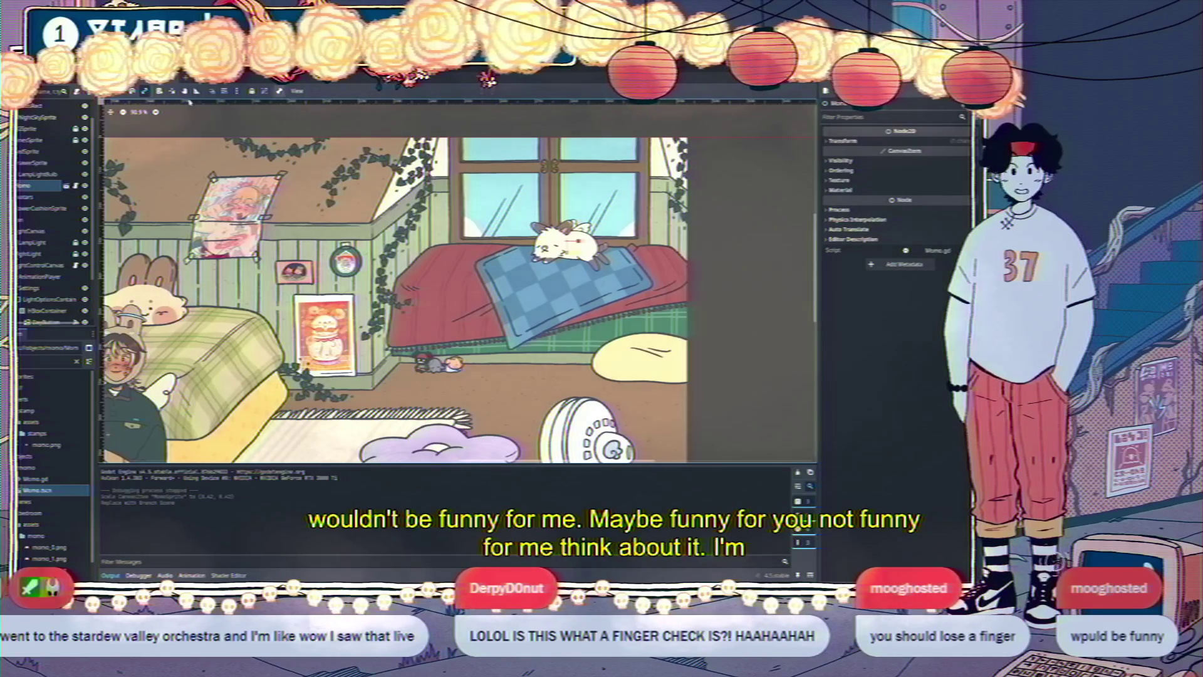
# Filter the files for 'drawing' and open BedroomDrawing.tscn
pyautogui.click(47, 362)
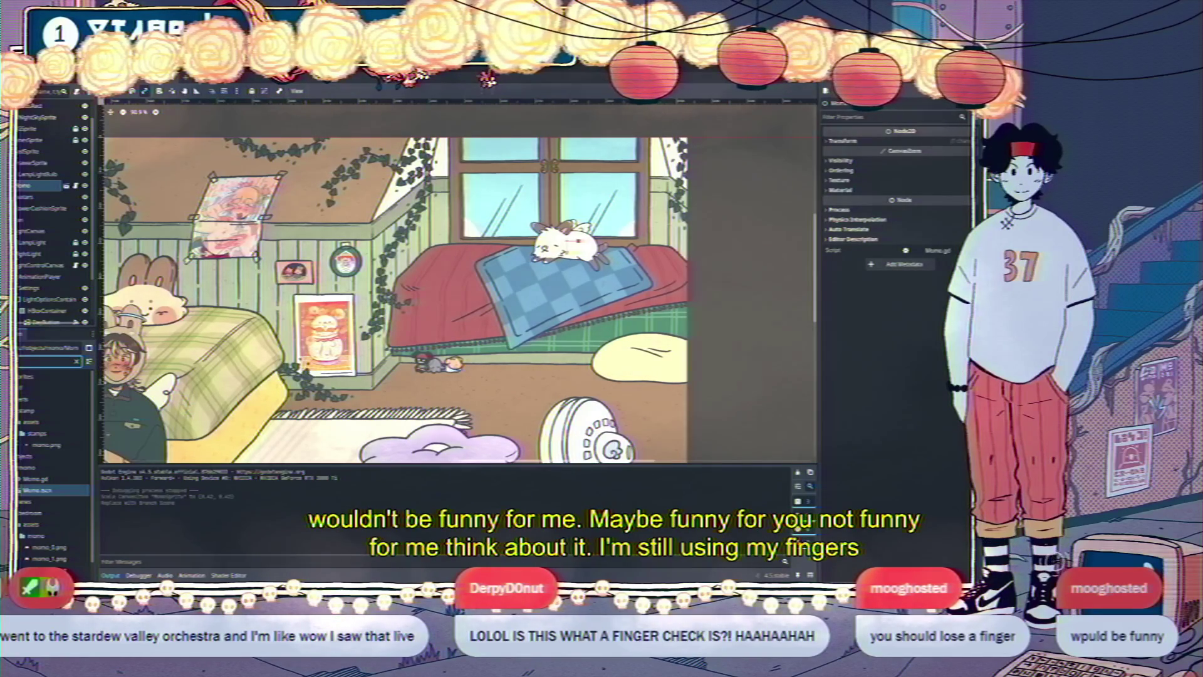
pyautogui.write('drawing')
pyautogui.doubleClick(50, 536)
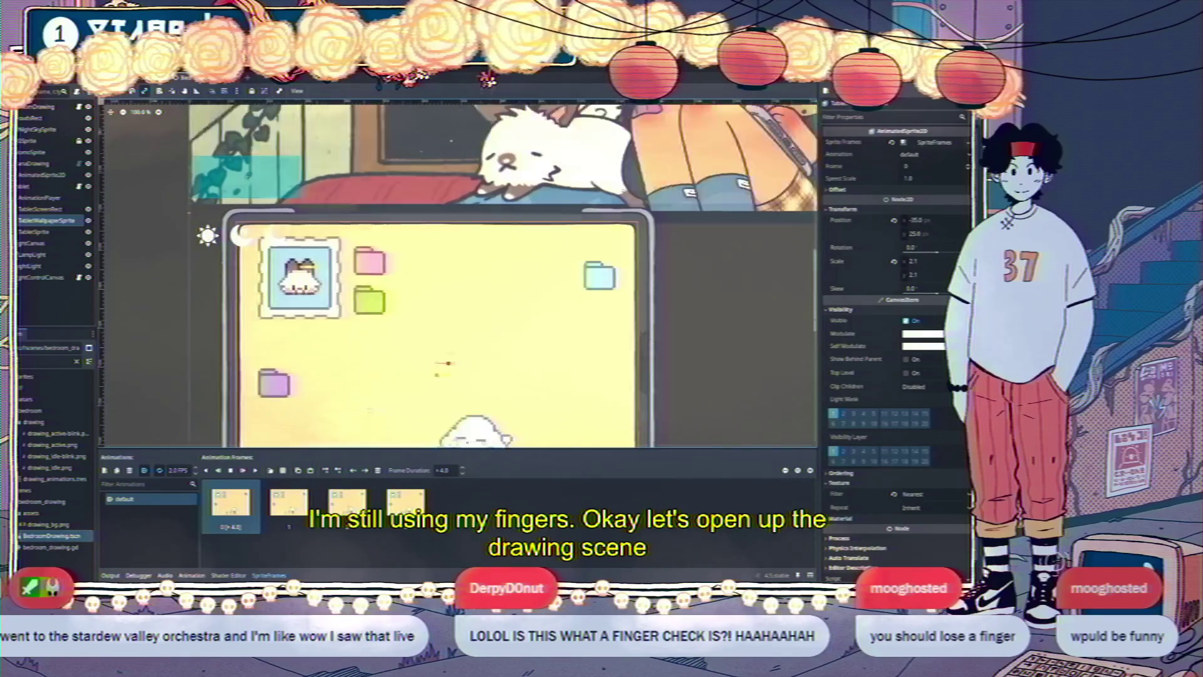
# Lock the LampLight node against accidental edits
pyautogui.scroll(5, 447, 363)
pyautogui.click(37, 265)
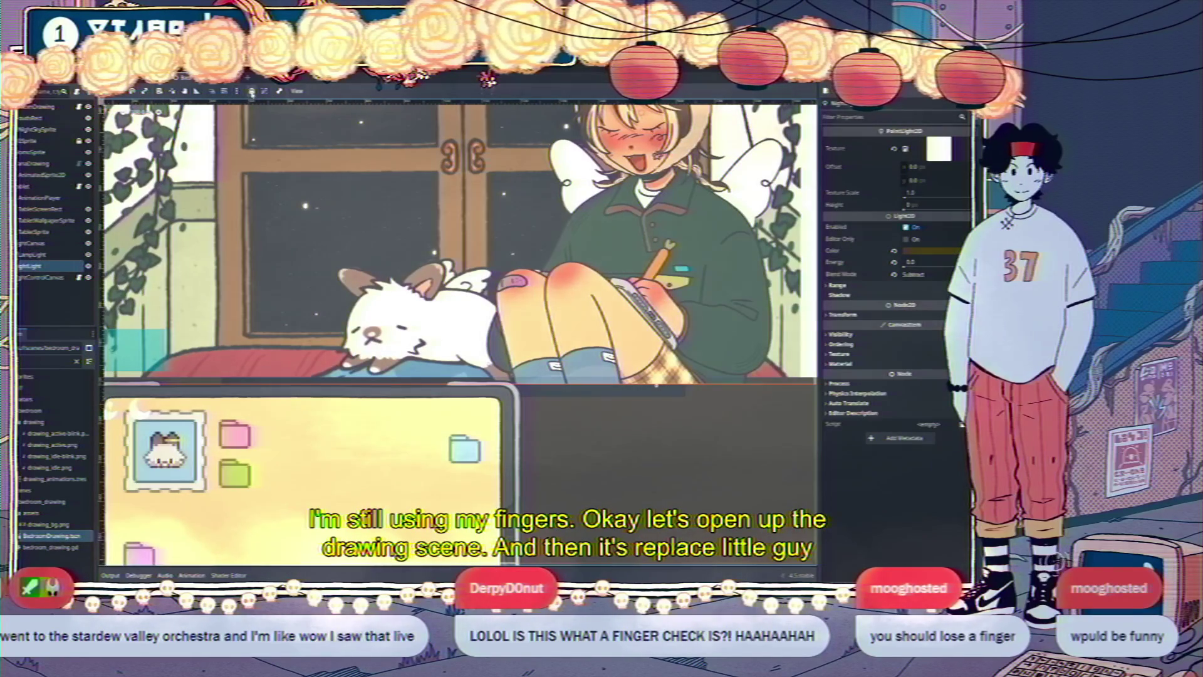
pyautogui.click(86, 254)
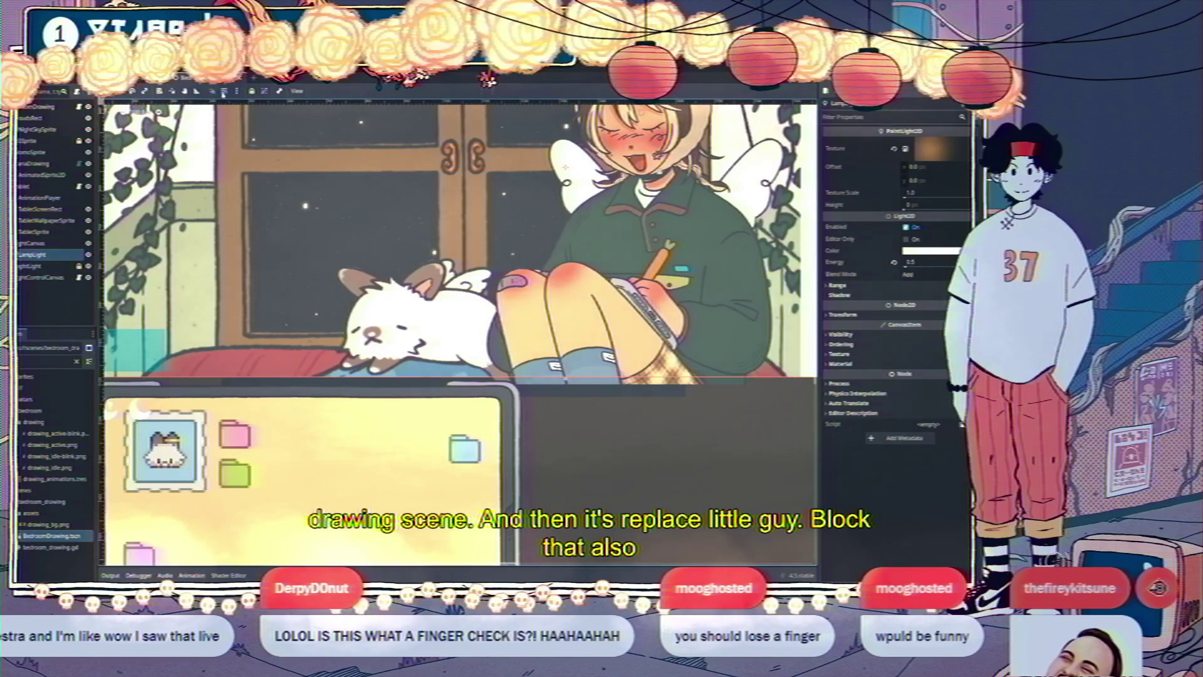
pyautogui.click(252, 91)
# Instance Momo.tscn into the bedroom, move it up the tree and onto the bed, then collapse it
pyautogui.click(42, 174)
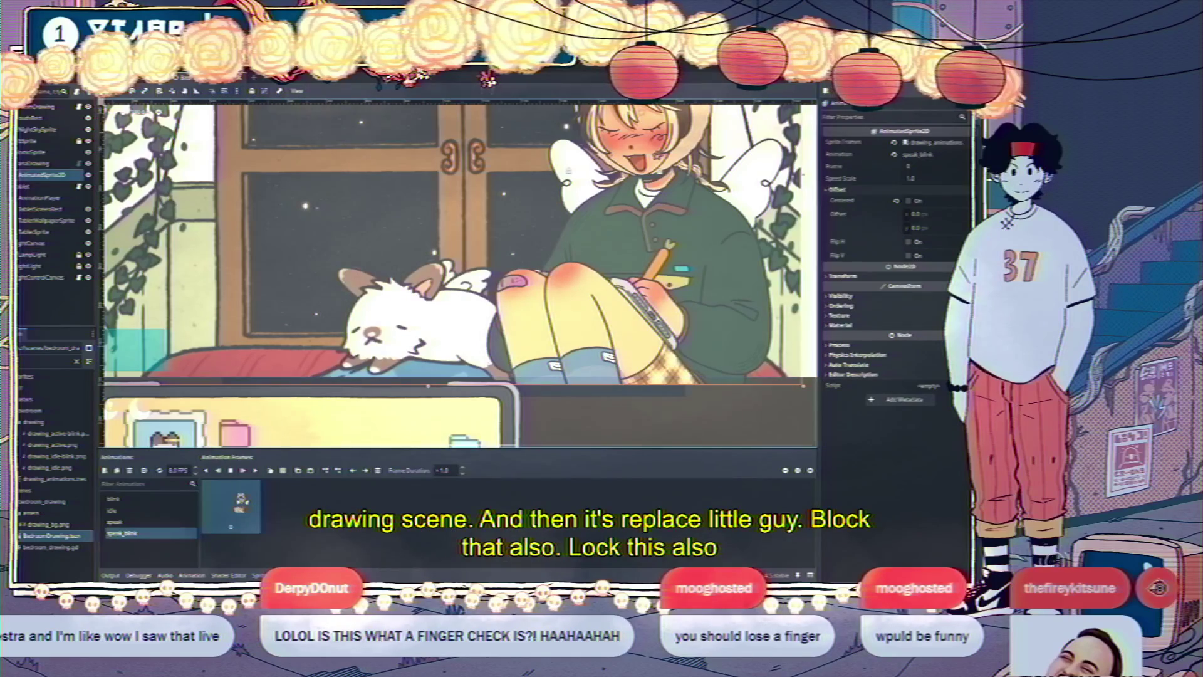
pyautogui.click(38, 152)
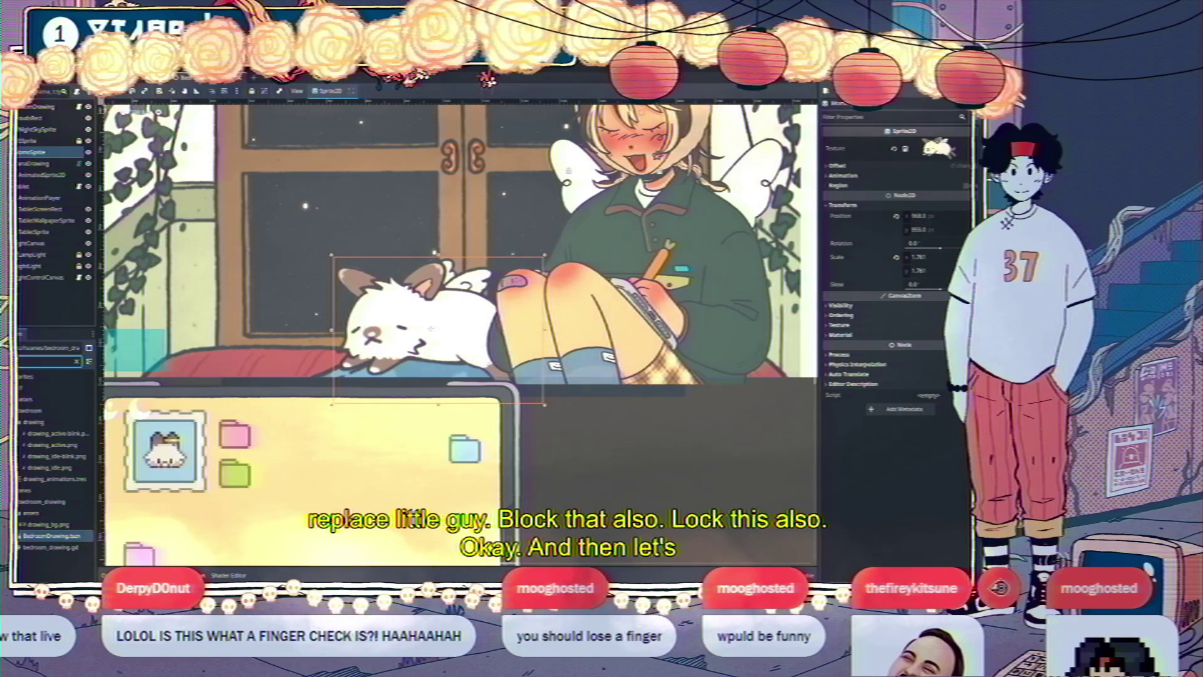
pyautogui.write('momo')
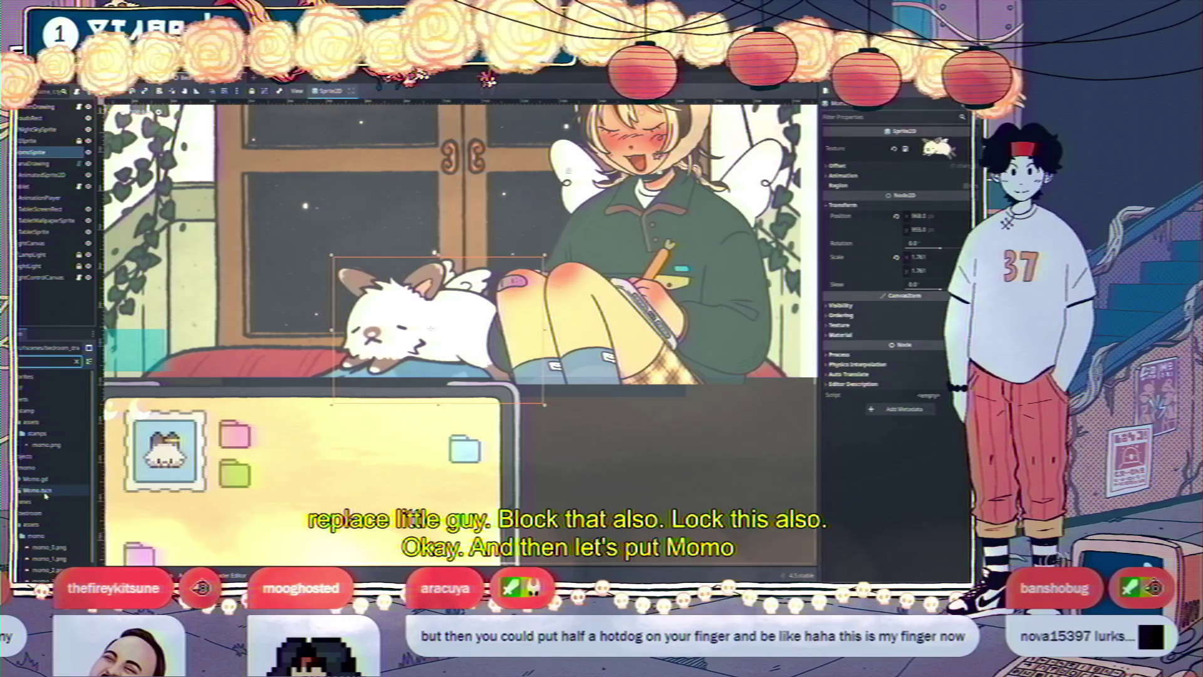
pyautogui.moveTo(38, 490); pyautogui.dragTo(380, 278)
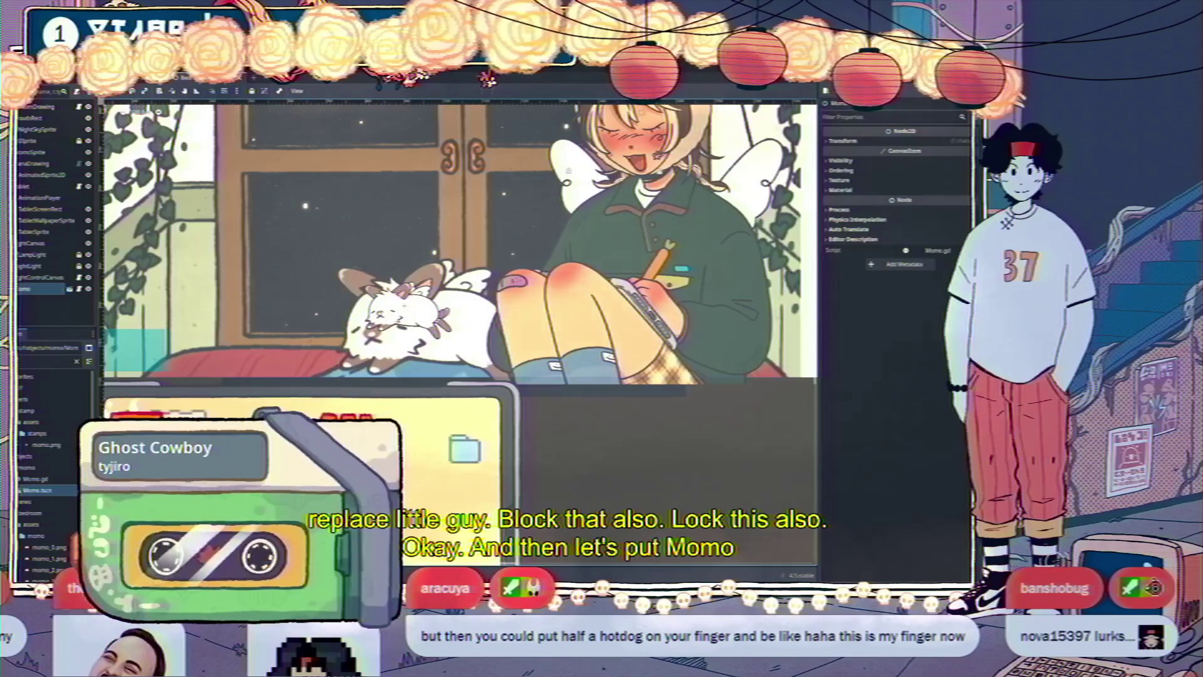
pyautogui.moveTo(22, 290); pyautogui.dragTo(58, 185)
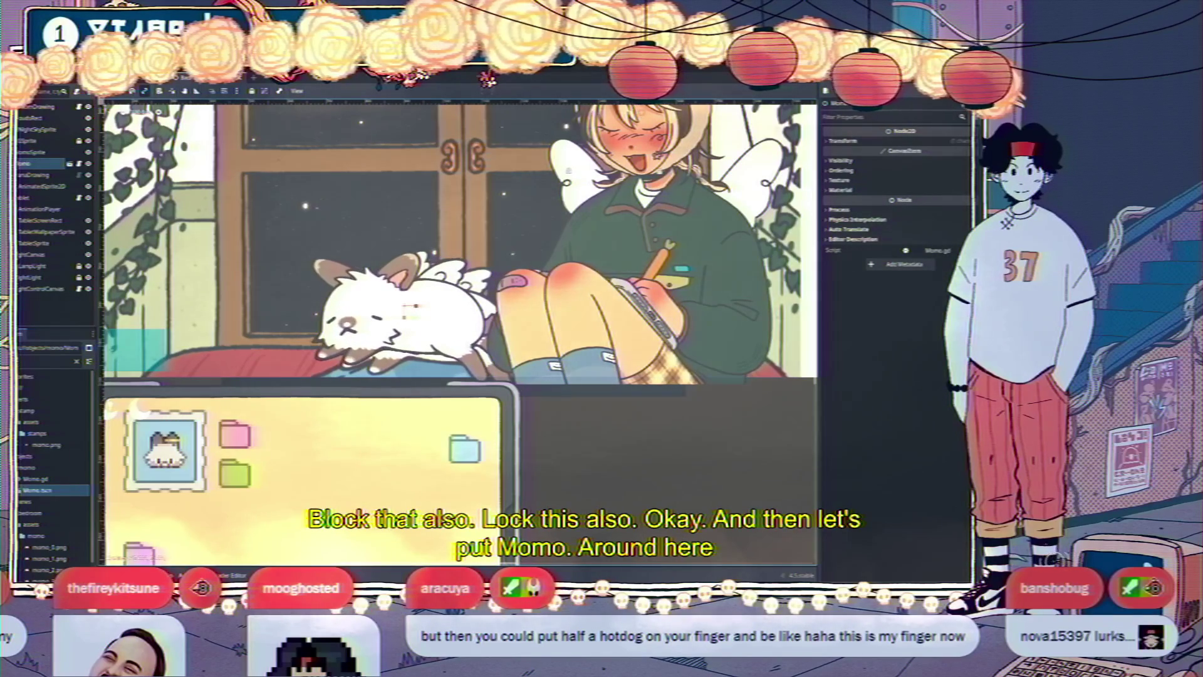
pyautogui.moveTo(409, 305); pyautogui.dragTo(431, 314)
pyautogui.click(32, 154)
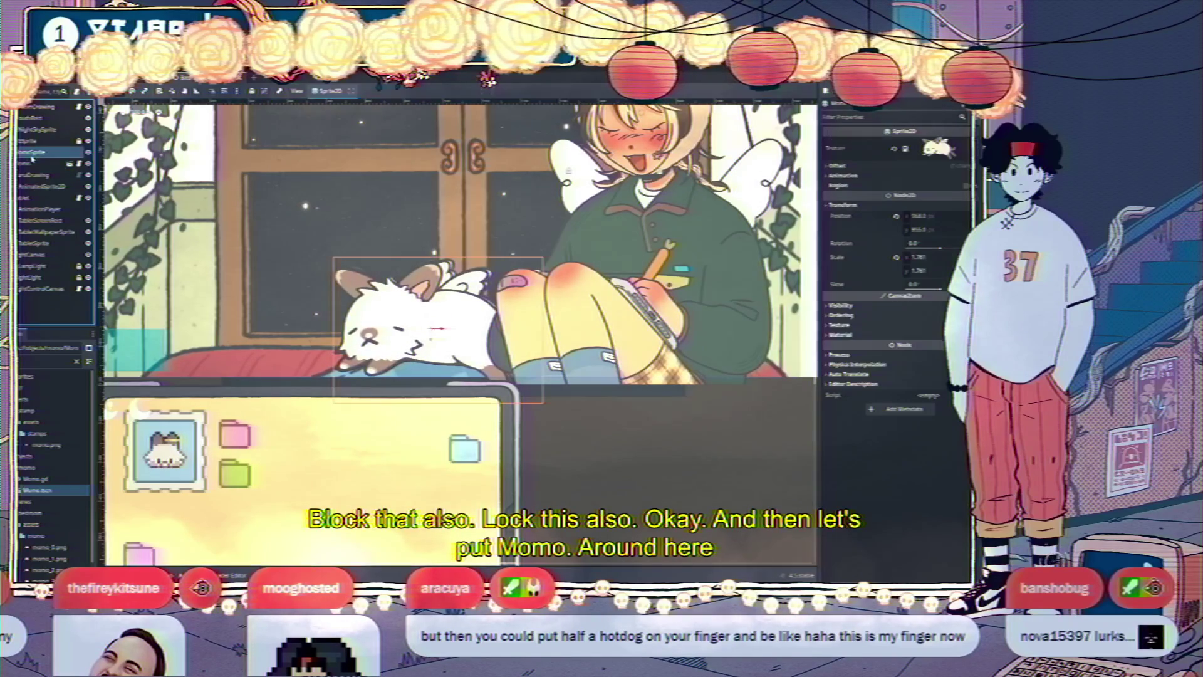
pyautogui.click(33, 159)
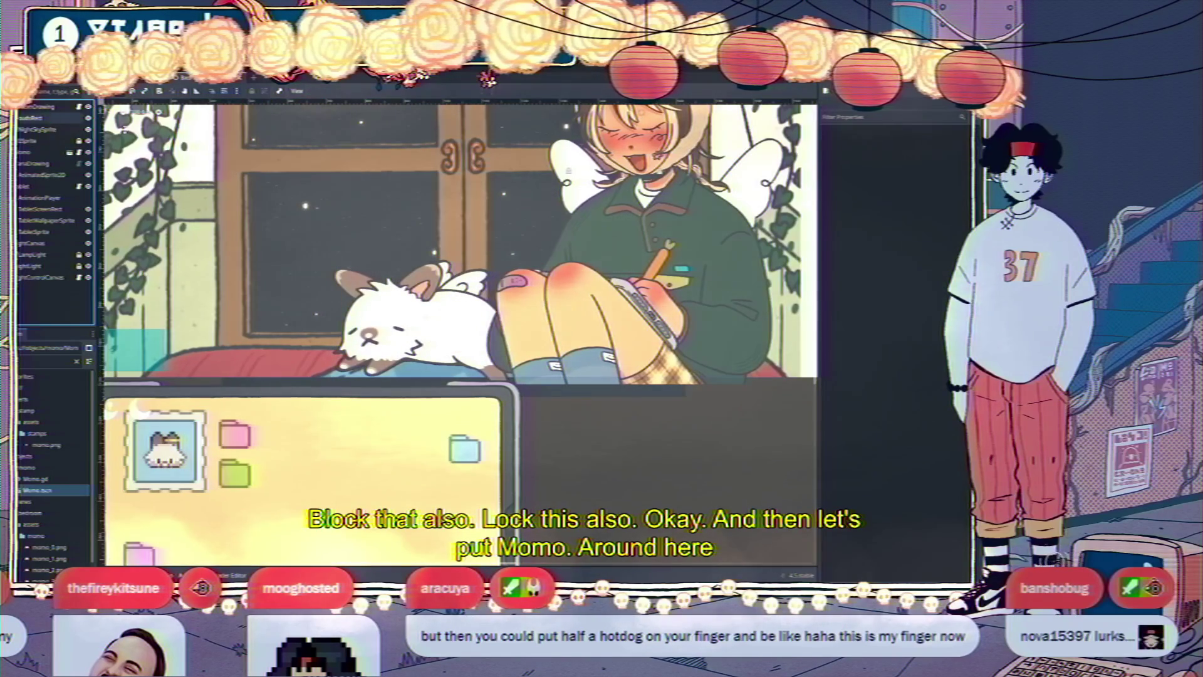
# Zoom the viewport to fit the whole bedroom scene and run the project
pyautogui.scroll(-5, 470, 263)
pyautogui.scroll(3, 470, 263)
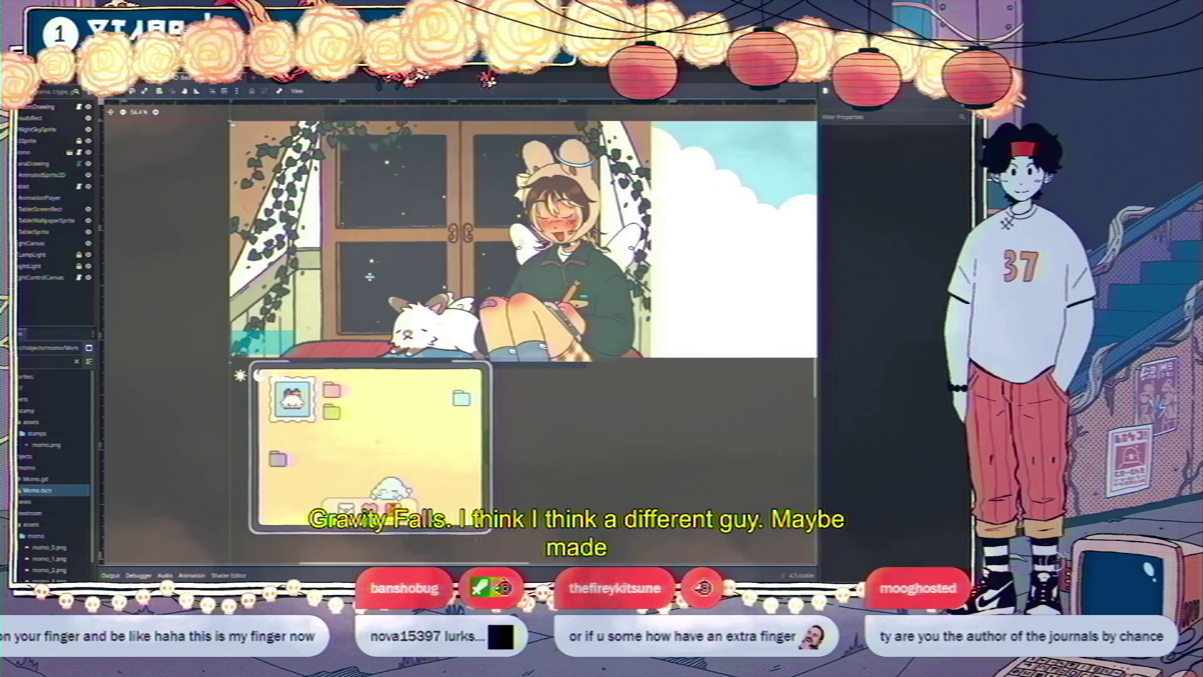
pyautogui.press('F5')
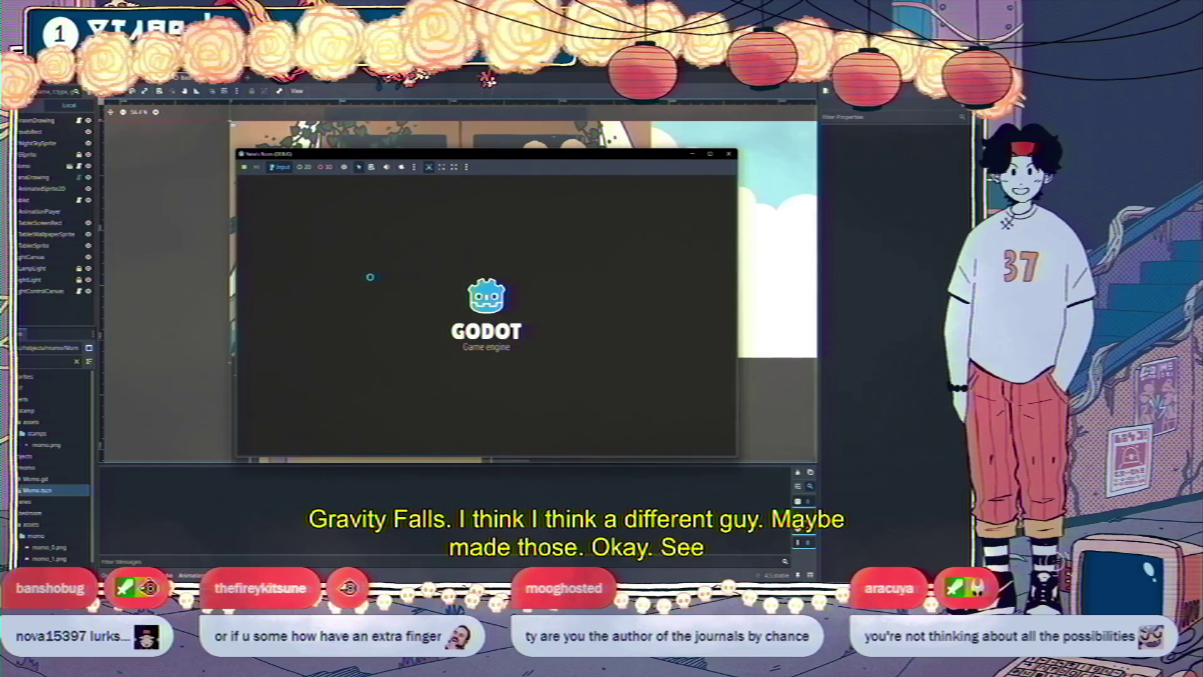
# Switch the running game to the Bedroom scene to see Momo breathing beside the drawing character
pyautogui.press('Tab')
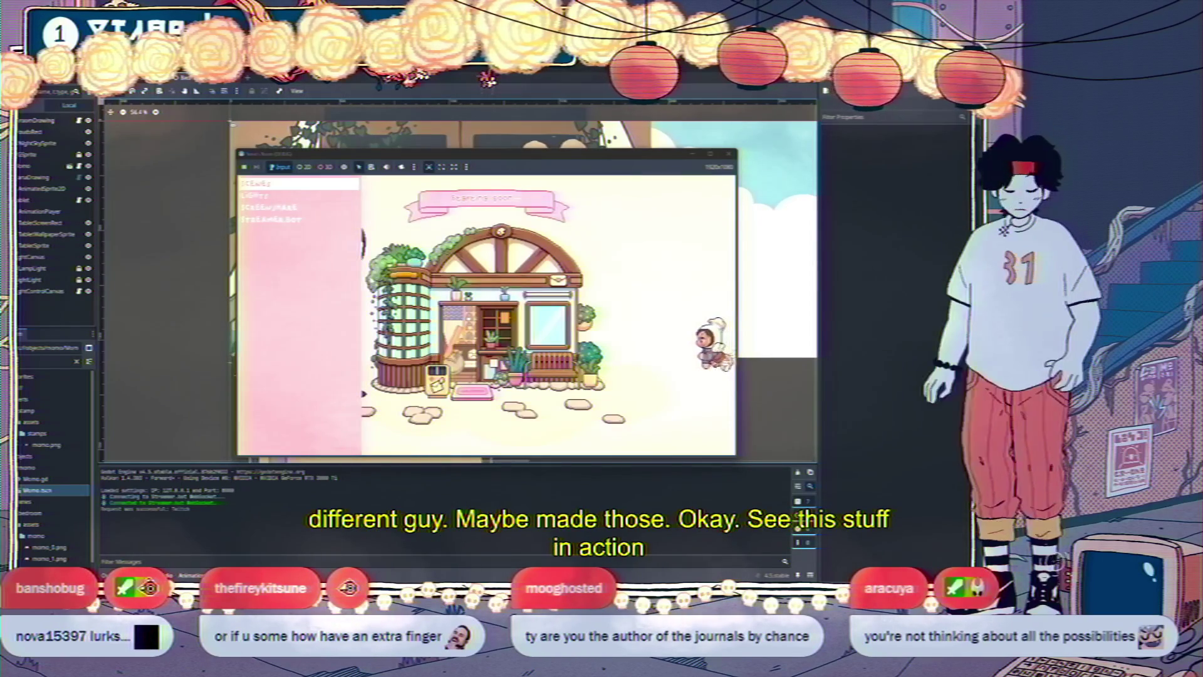
pyautogui.press('Return')
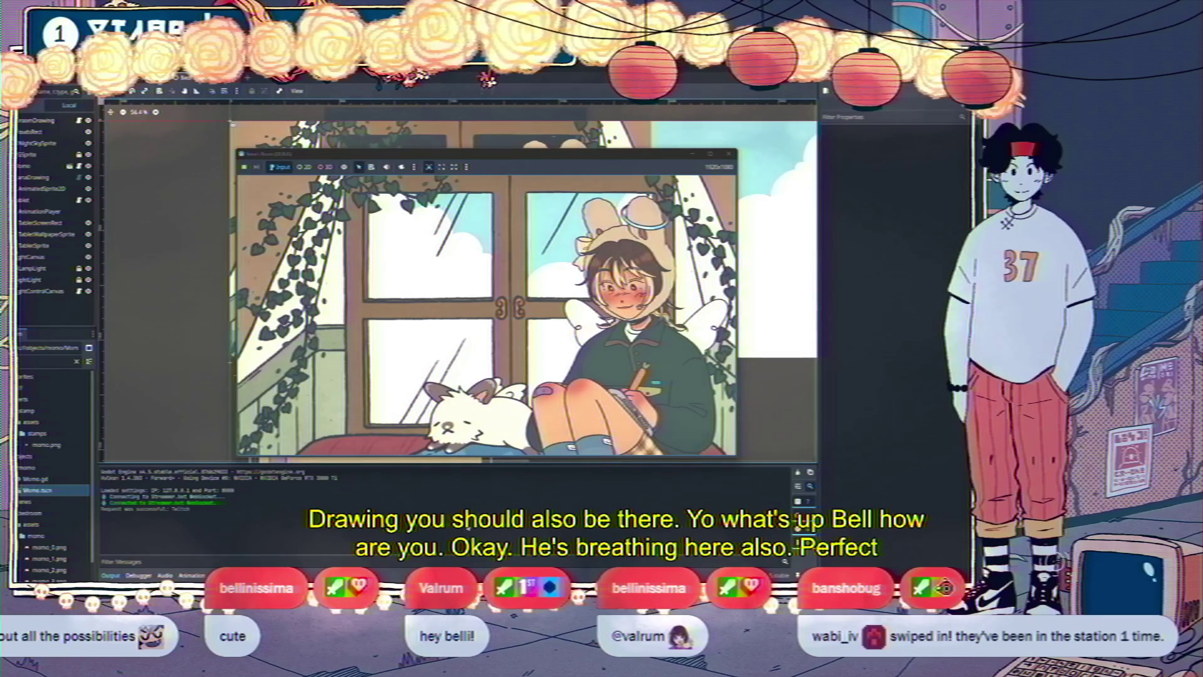
pyautogui.hotkey('alt', 'Tab')
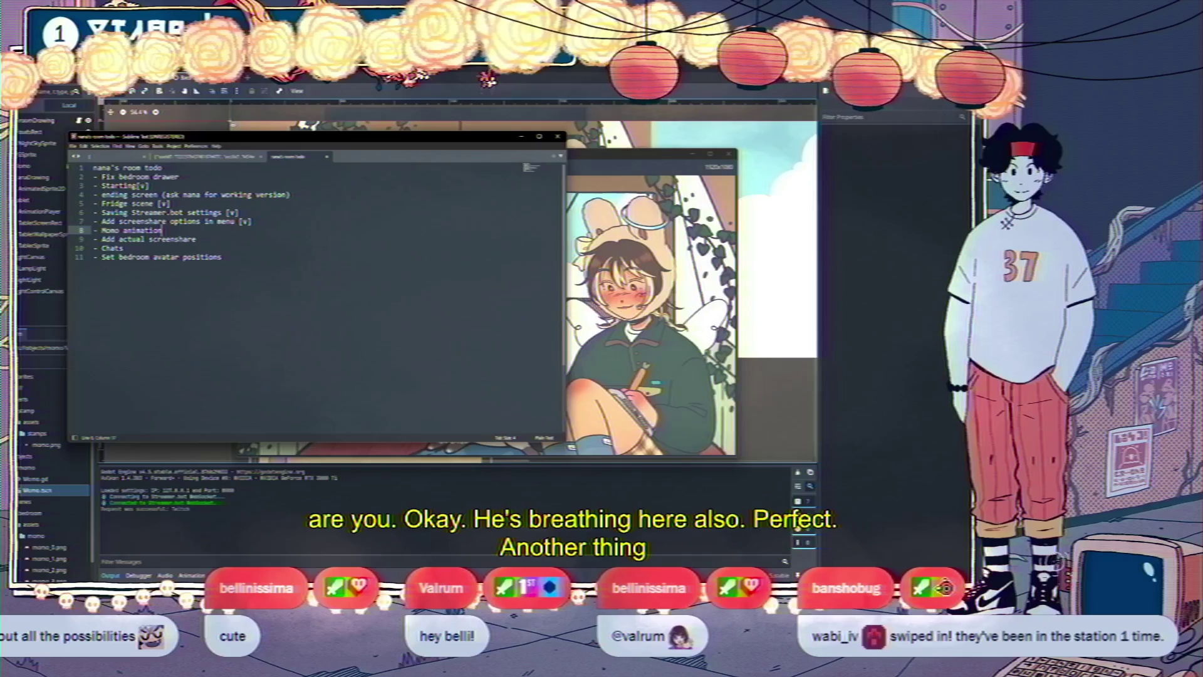
# Append [v] to '- Momo animation' on the room to-do list, then go back to Godot
pyautogui.write(' [v]')
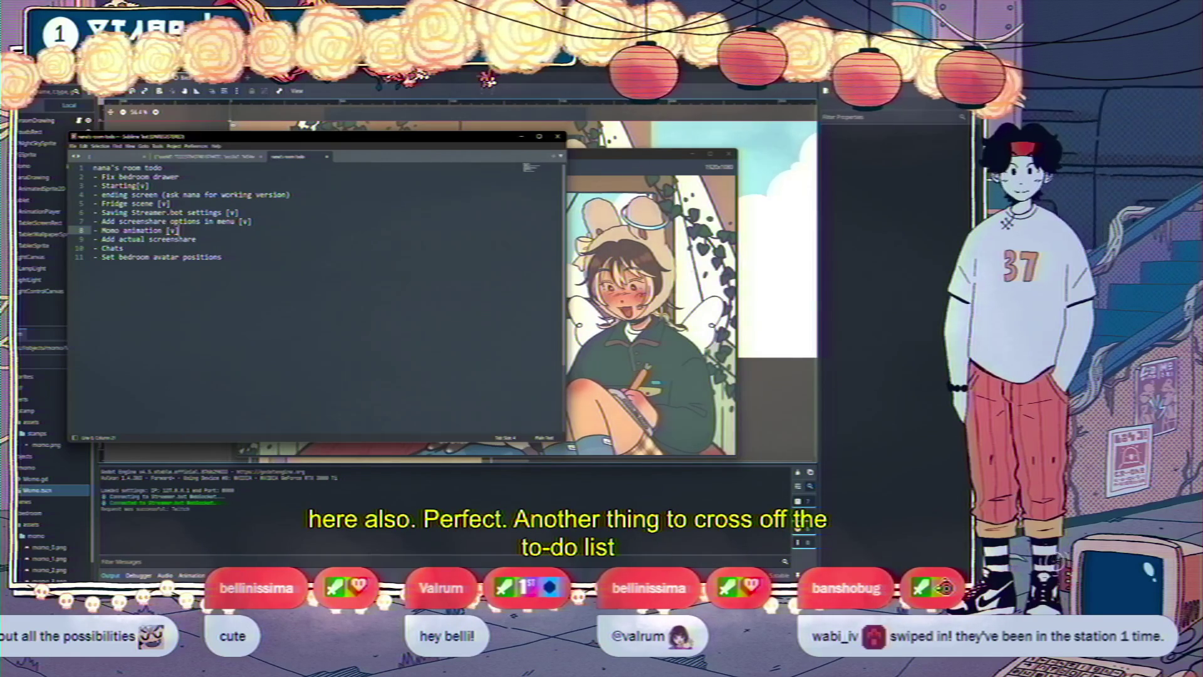
pyautogui.click(123, 248)
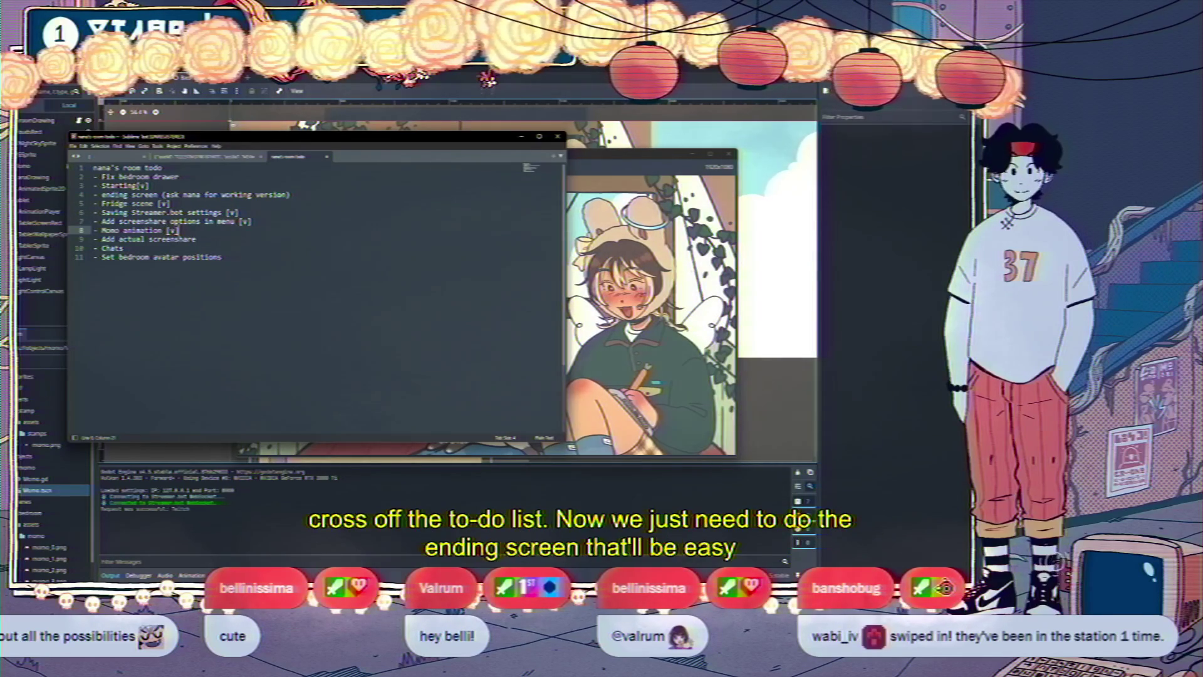
pyautogui.click(197, 239)
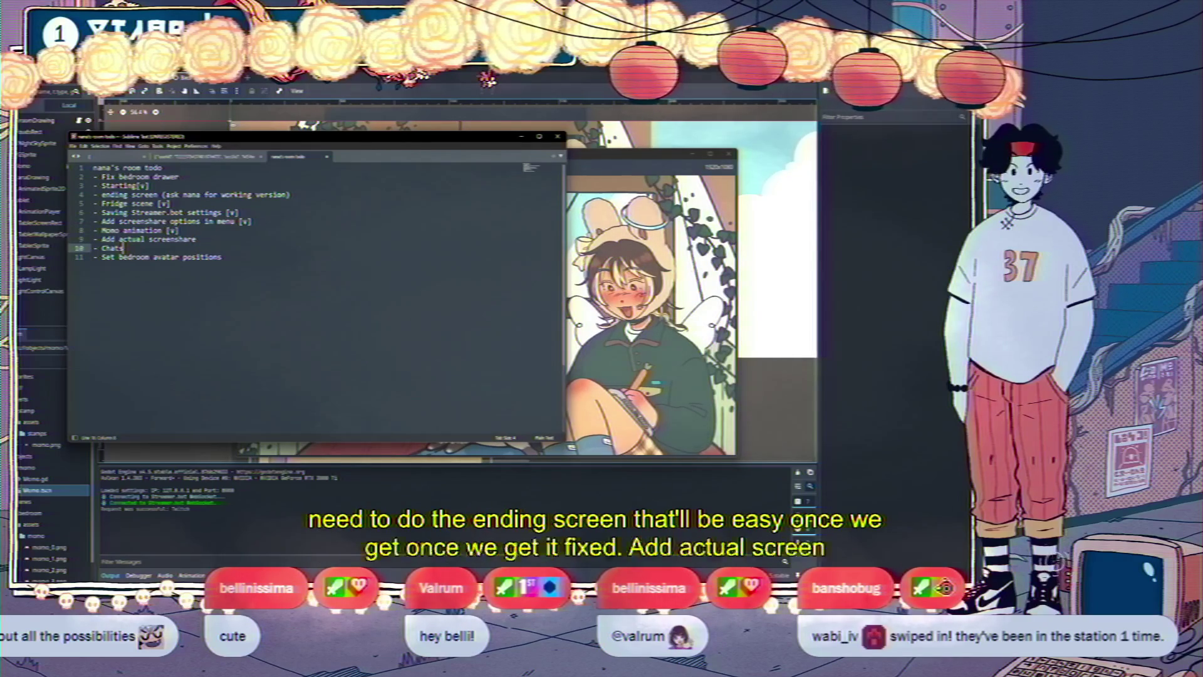
pyautogui.click(123, 248)
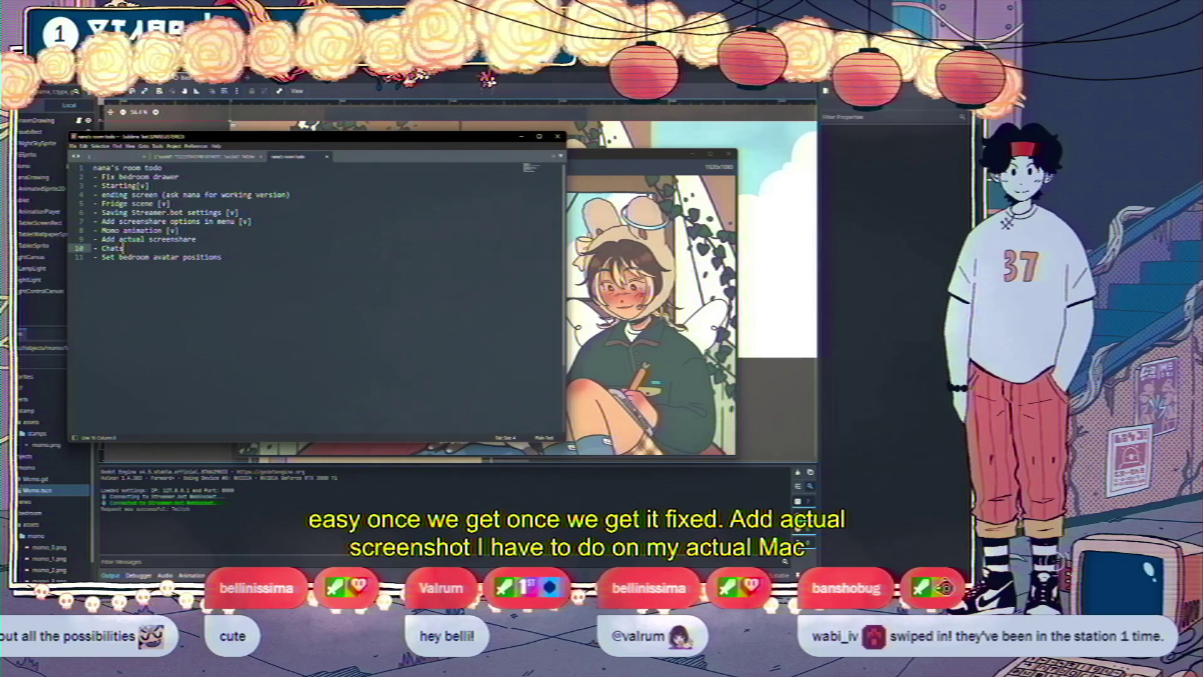
pyautogui.hotkey('alt', 'Tab')
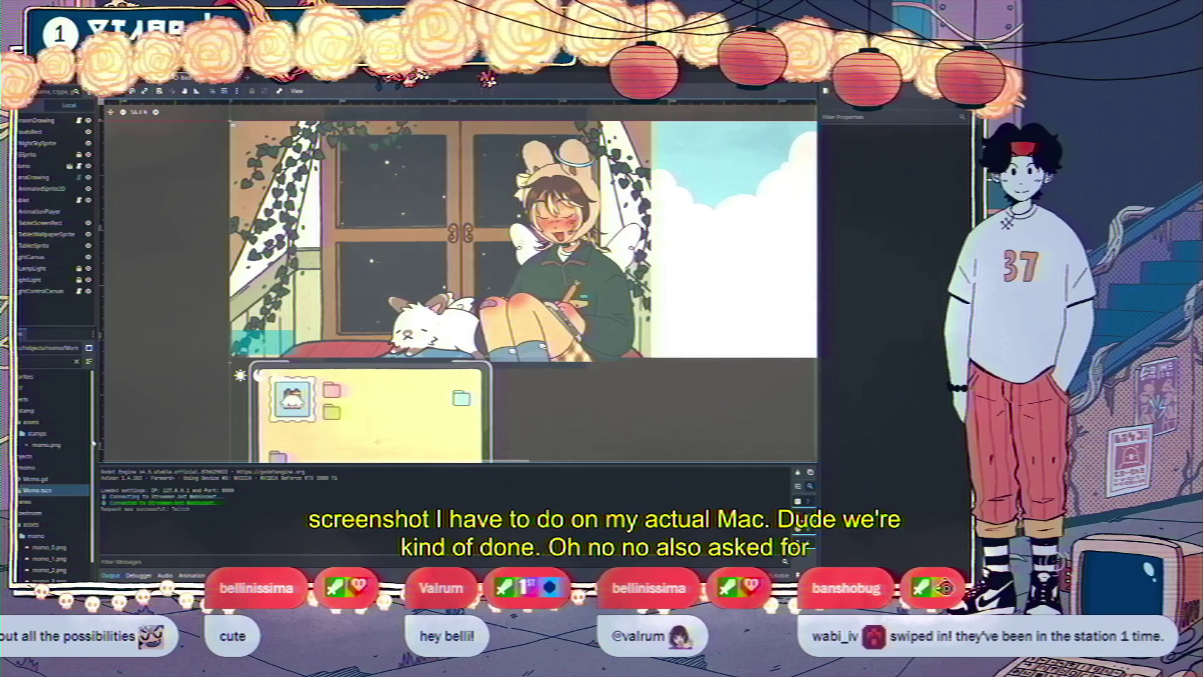
# Clear the FileSystem dock's filter so every project file is listed again
pyautogui.scroll(-2, 93, 442)
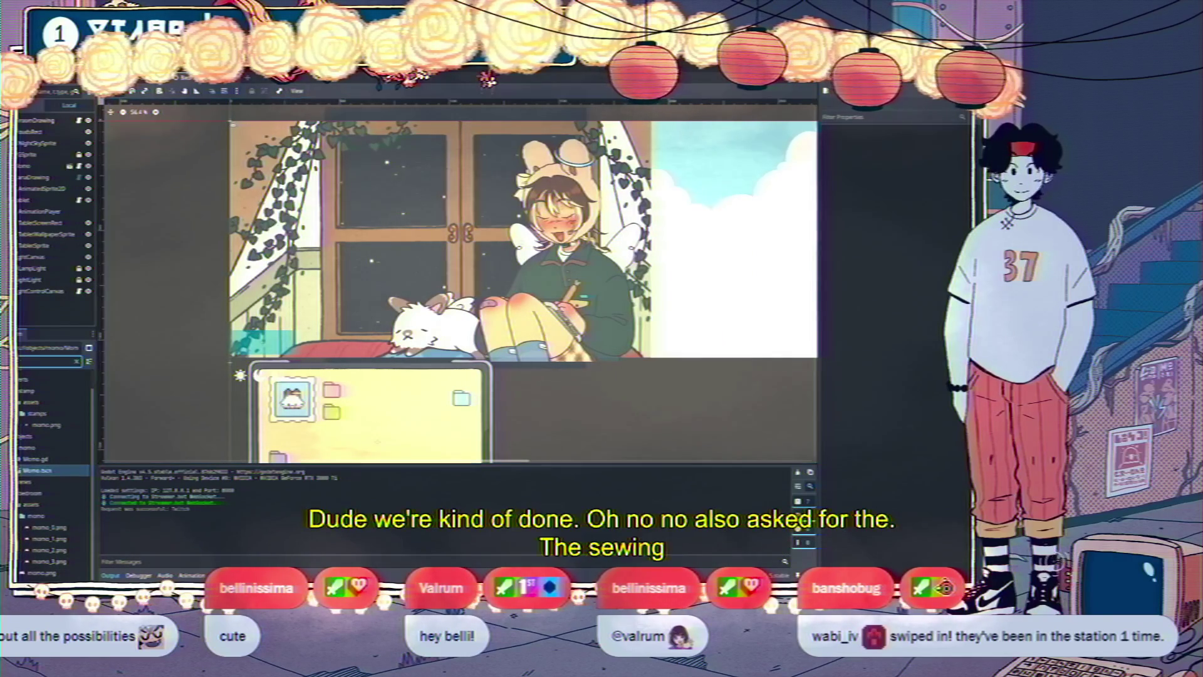
pyautogui.click(77, 361)
pyautogui.moveTo(136, 543)
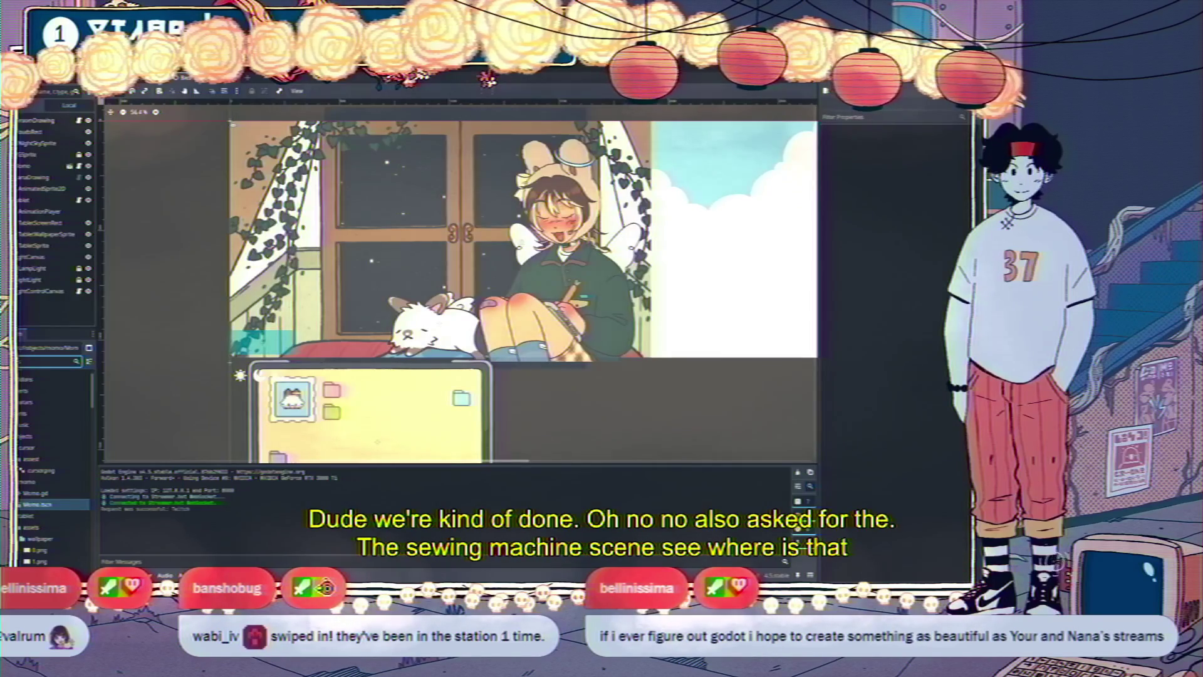
# Search the motherboard, 2.0 and watercolor overlay folders in File Explorer for the sewing machine scene
pyautogui.click(103, 351)
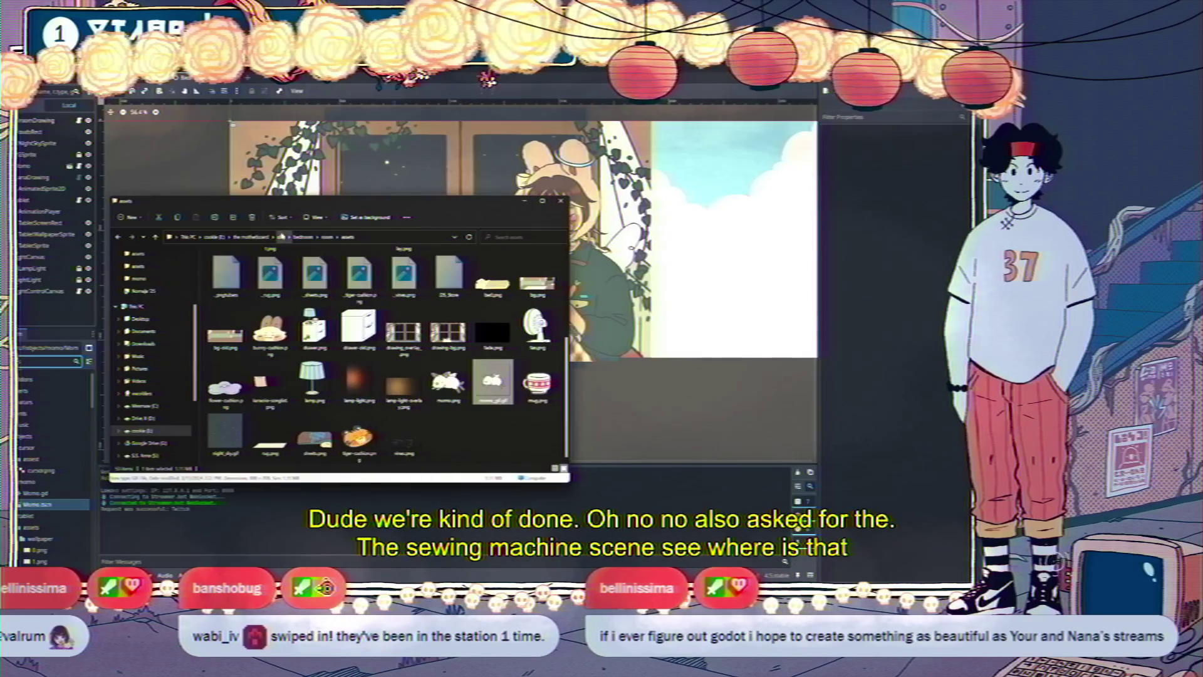
pyautogui.click(251, 237)
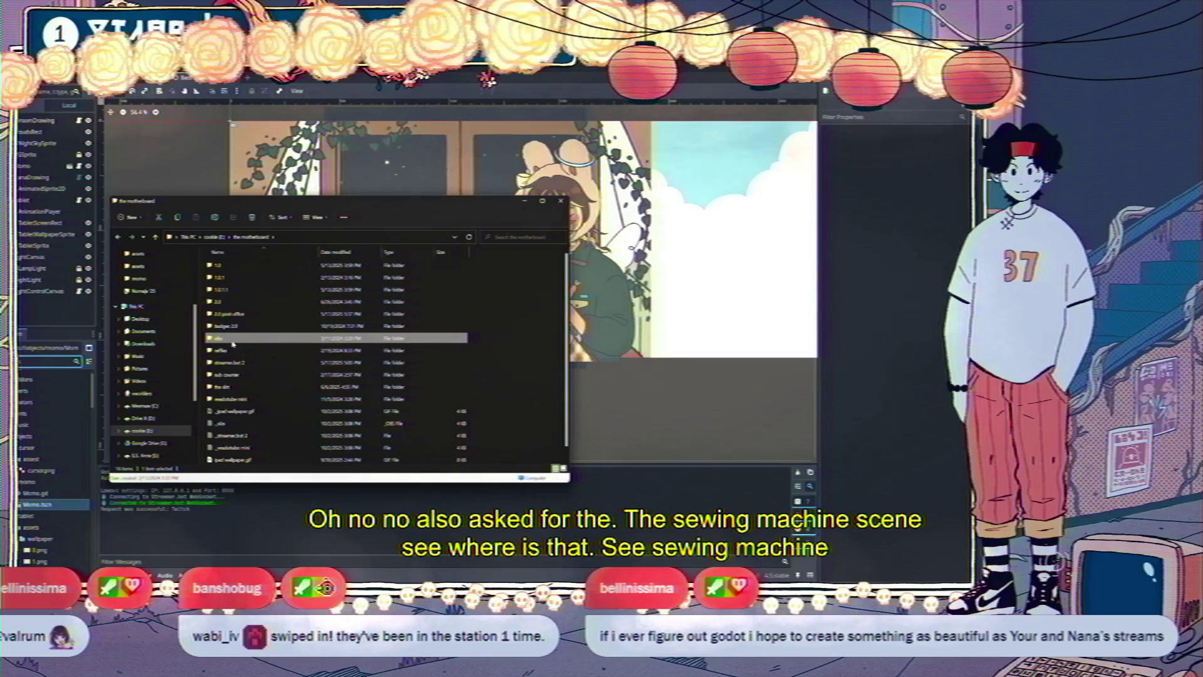
pyautogui.doubleClick(233, 307)
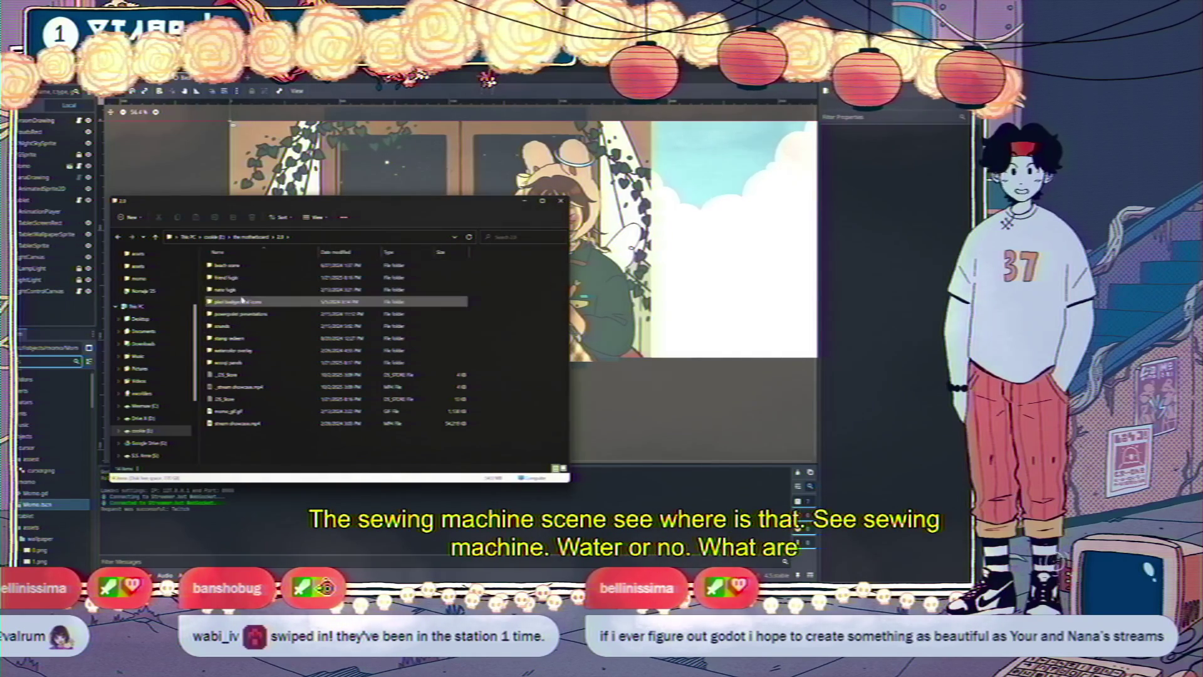
pyautogui.doubleClick(244, 351)
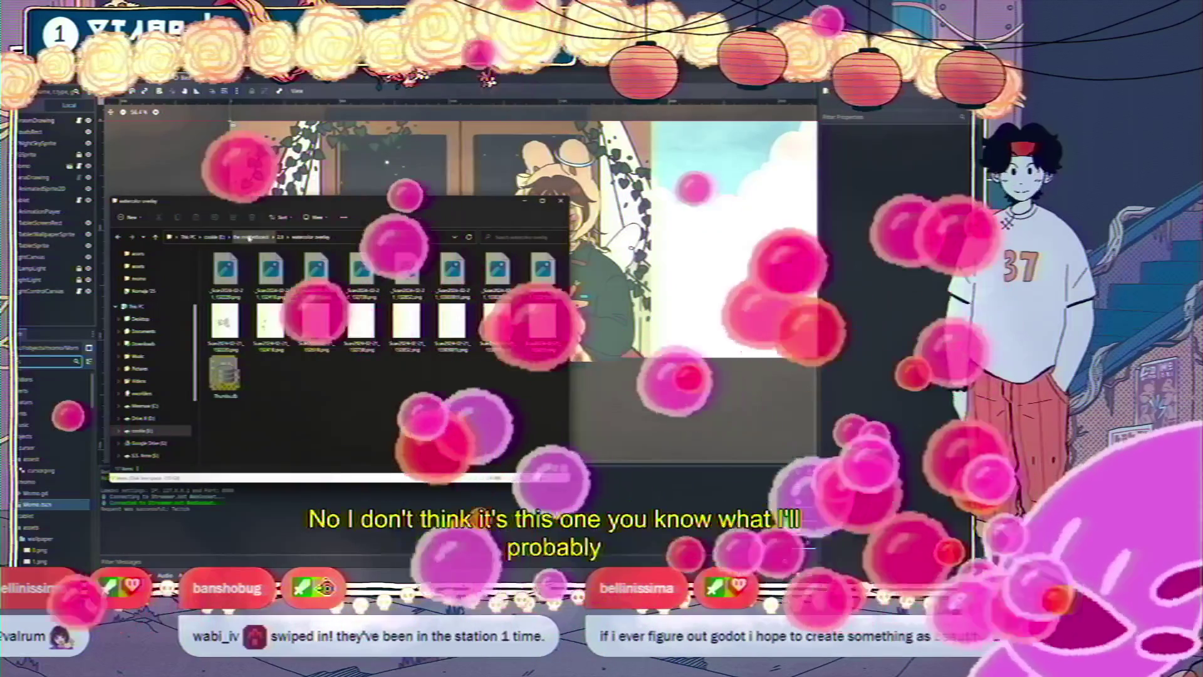
pyautogui.click(250, 237)
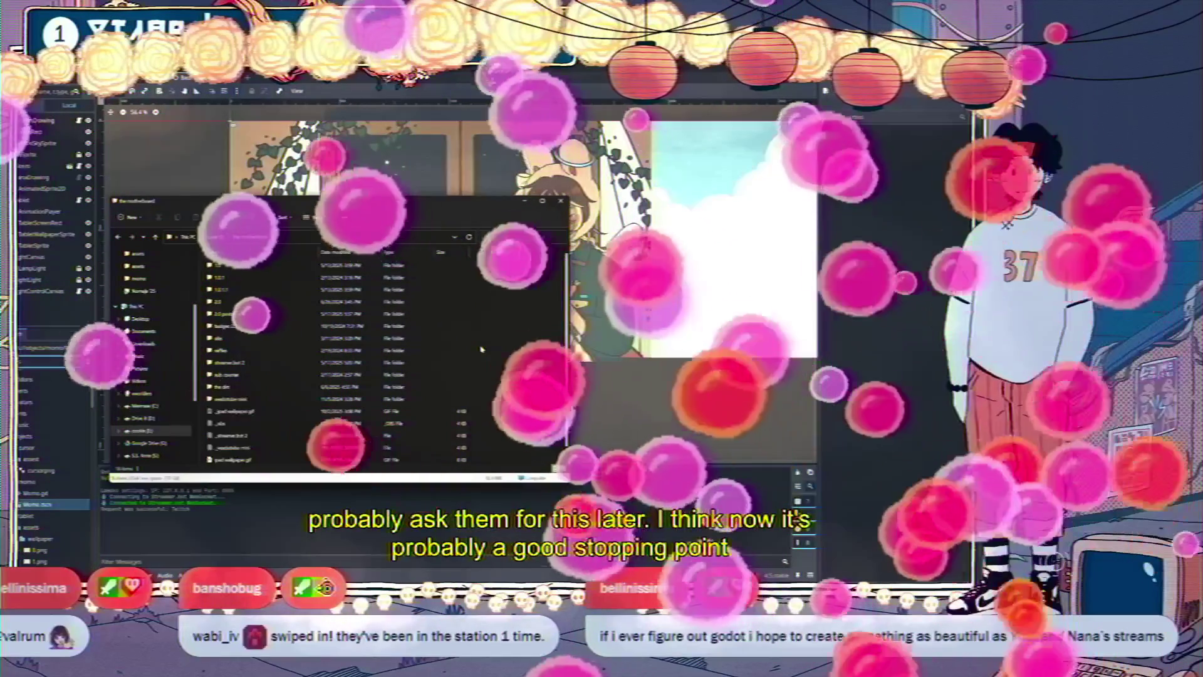
pyautogui.hotkey('alt', 'Tab')
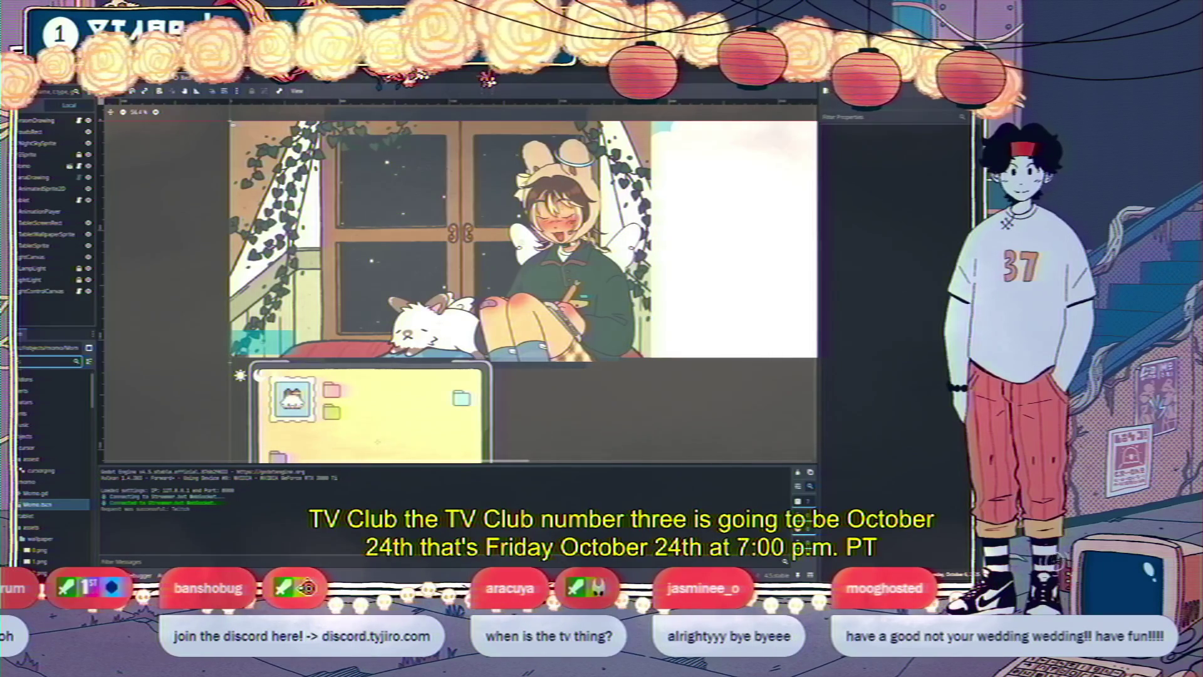
pyautogui.hotkey('alt', 'Tab')
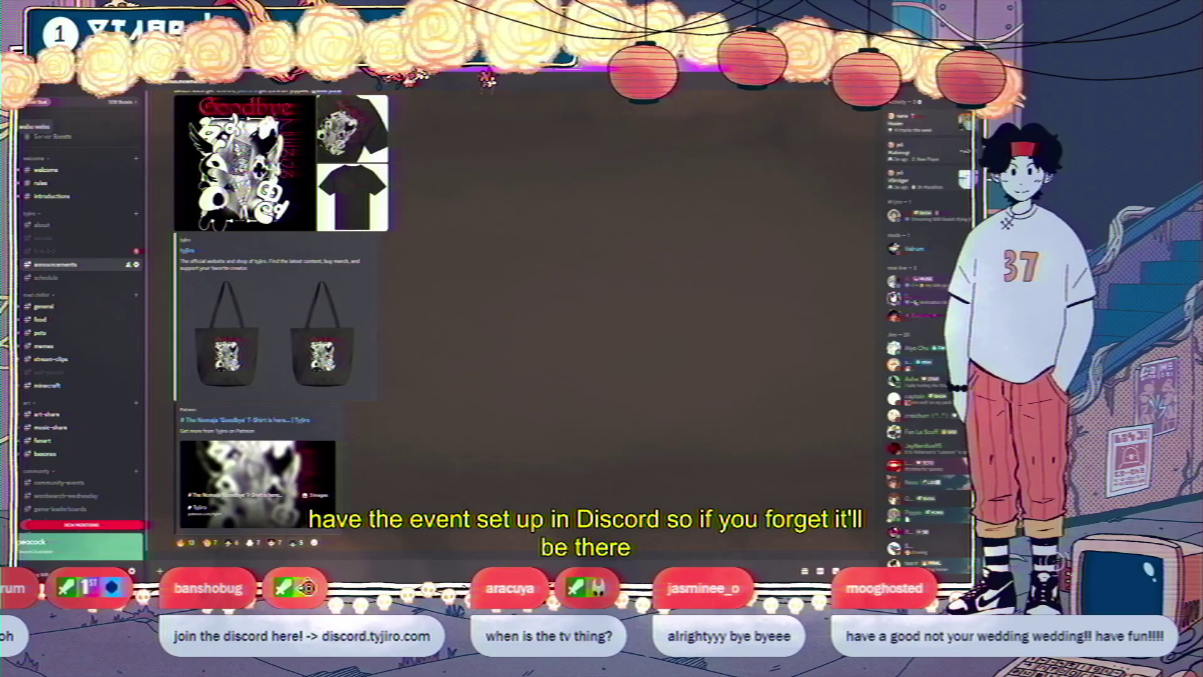
# Look up the Halloween Watch Party - TV Club #3 event in Discord, then return to Godot
pyautogui.click(44, 124)
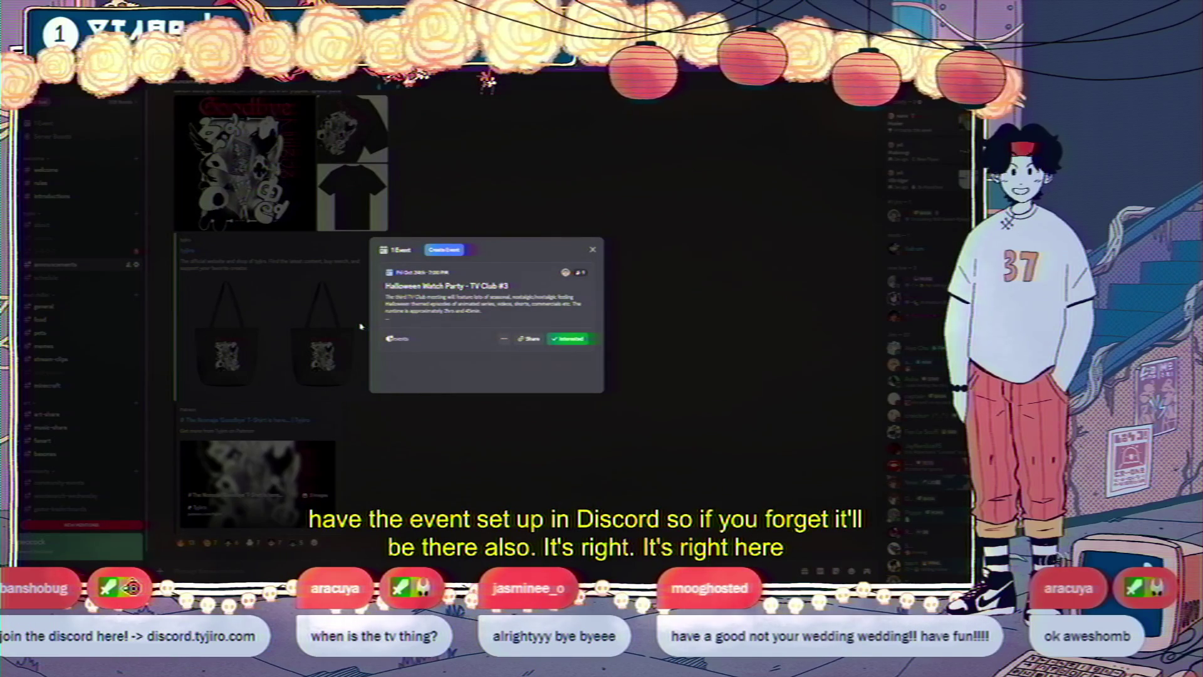
pyautogui.press('Escape')
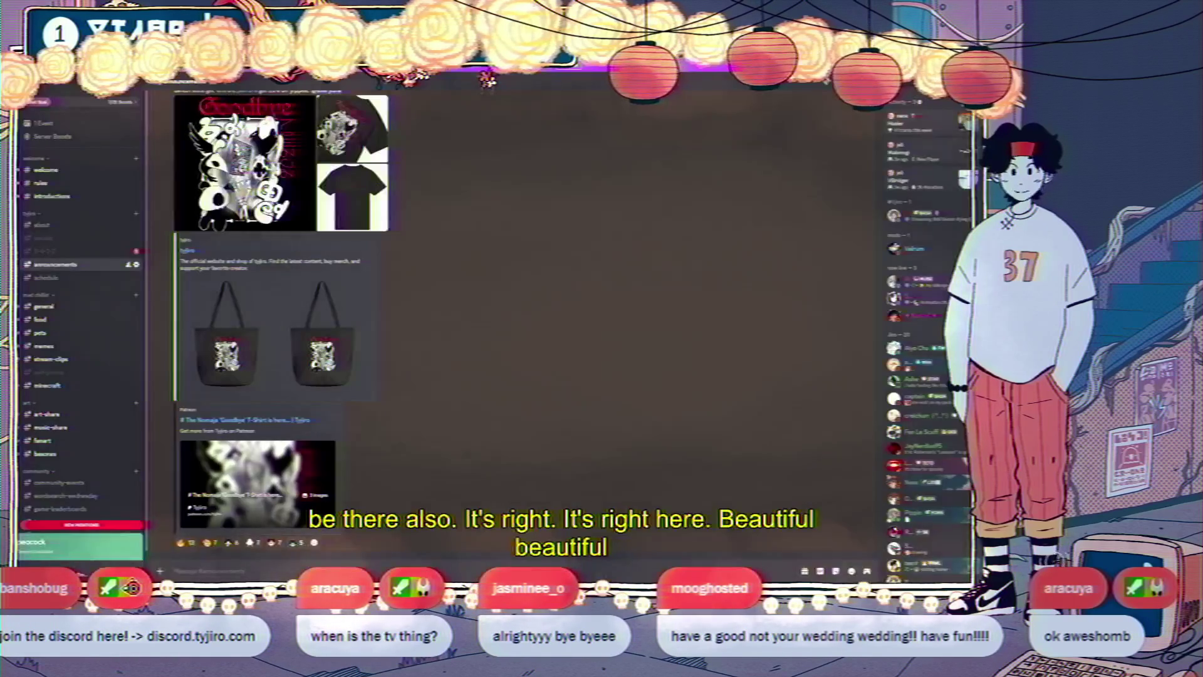
pyautogui.hotkey('alt', 'Tab')
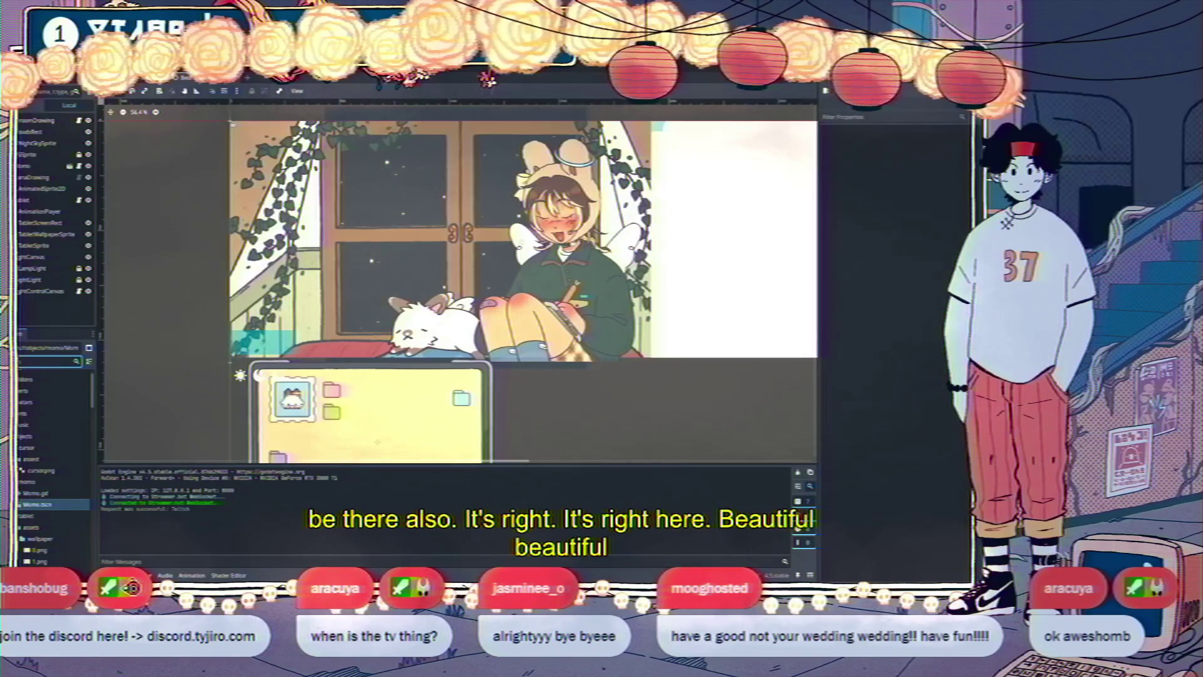